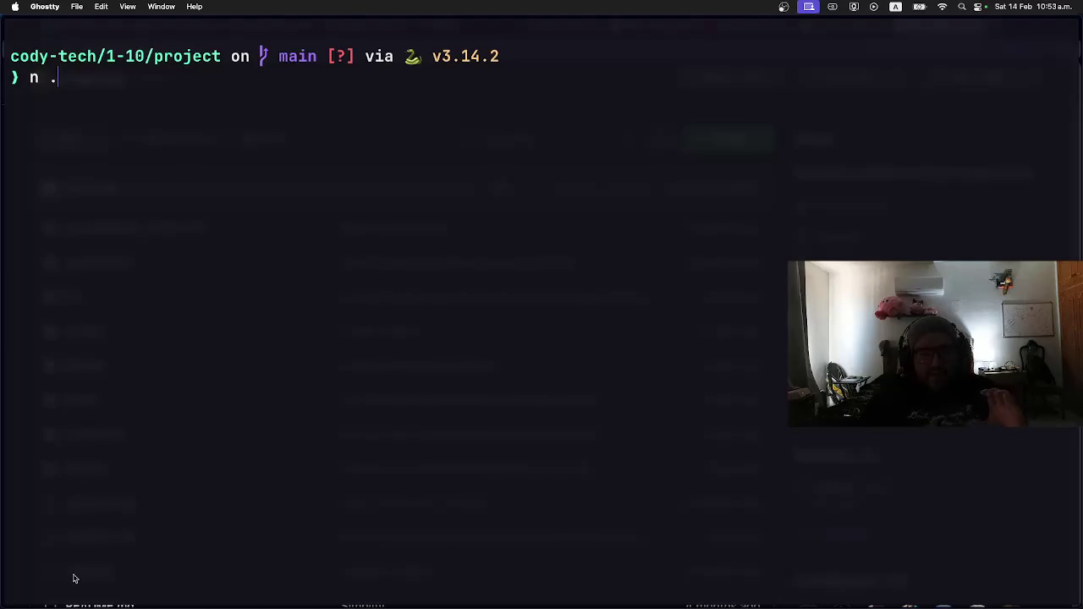
Launch LazyVim with 'n .' in the project folder and open the empty main.py.
key(Return)
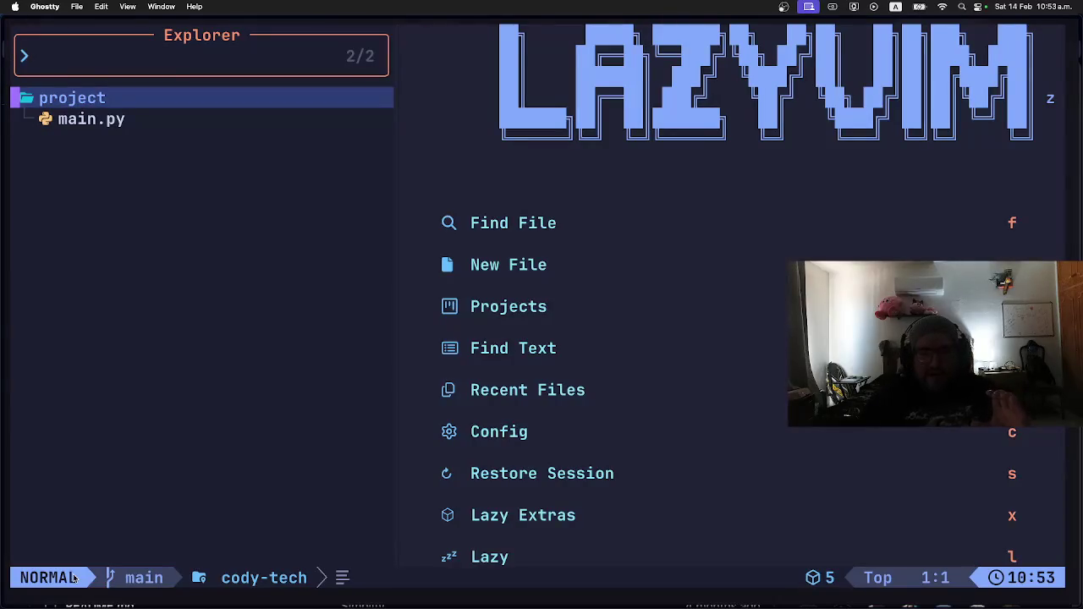
key(j)
key(Return)
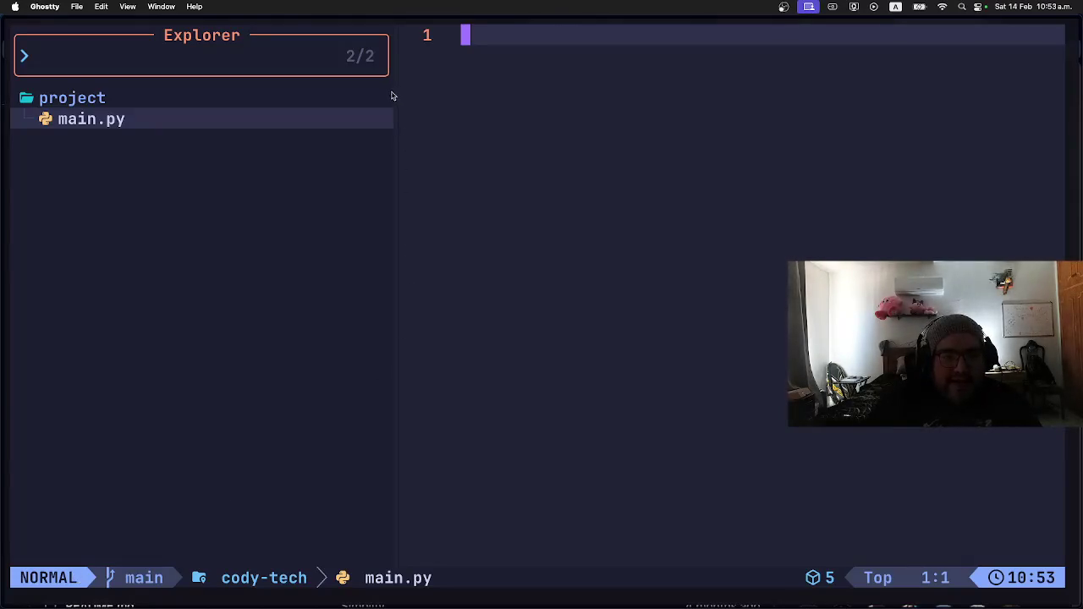
Narrow the Explorer panel beside the empty main.py and switch to Opera.
drag(394, 96, 228, 110)
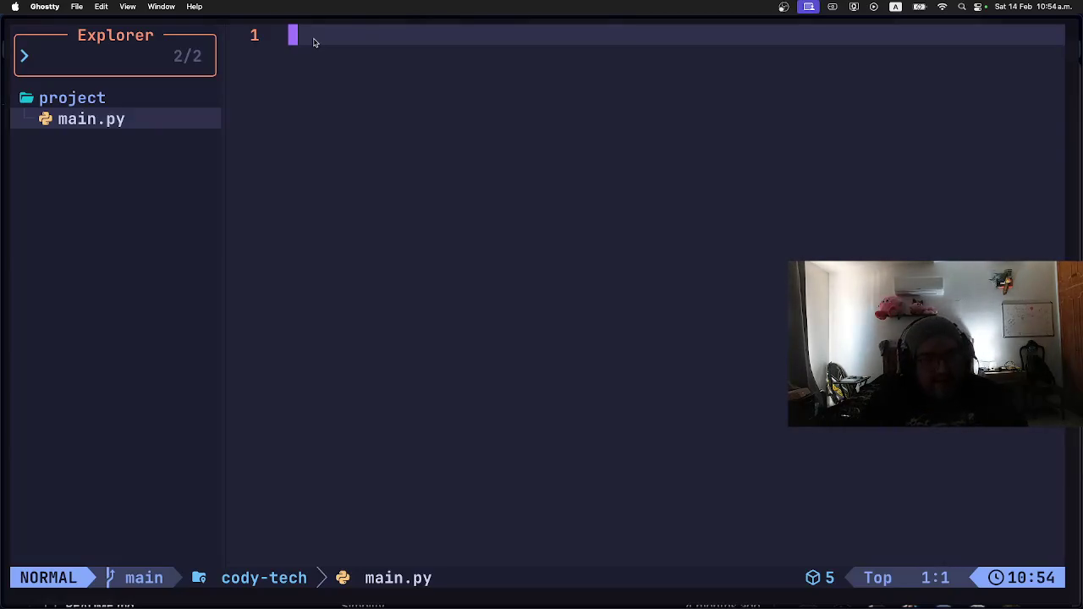
key(super+Tab)
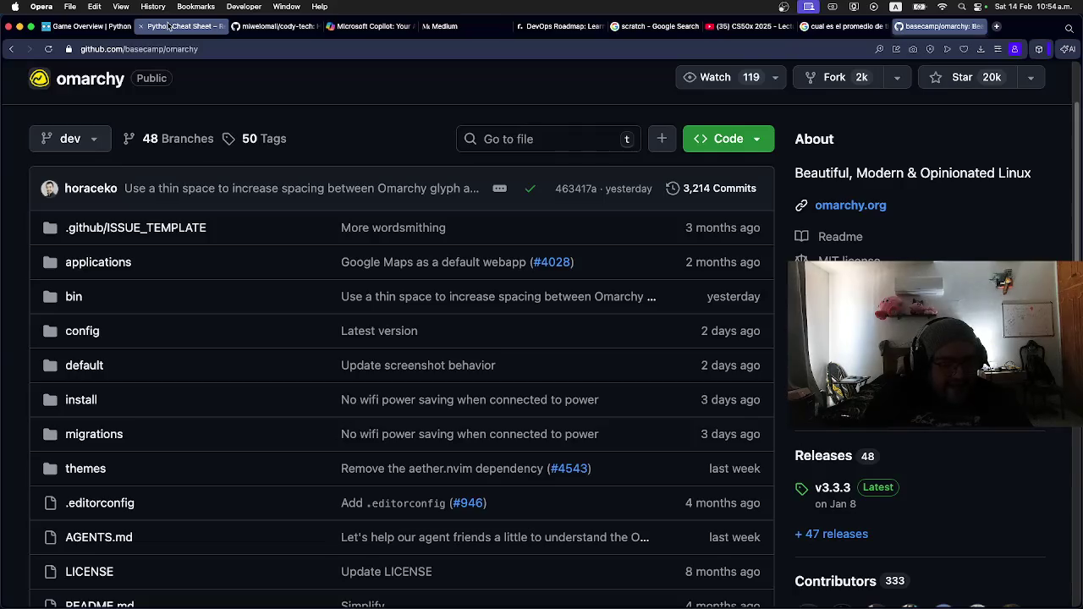
Browse the Coddy lesson, Real Python cheat sheet and GitHub cody-tech repository tabs.
key(ctrl+Tab)
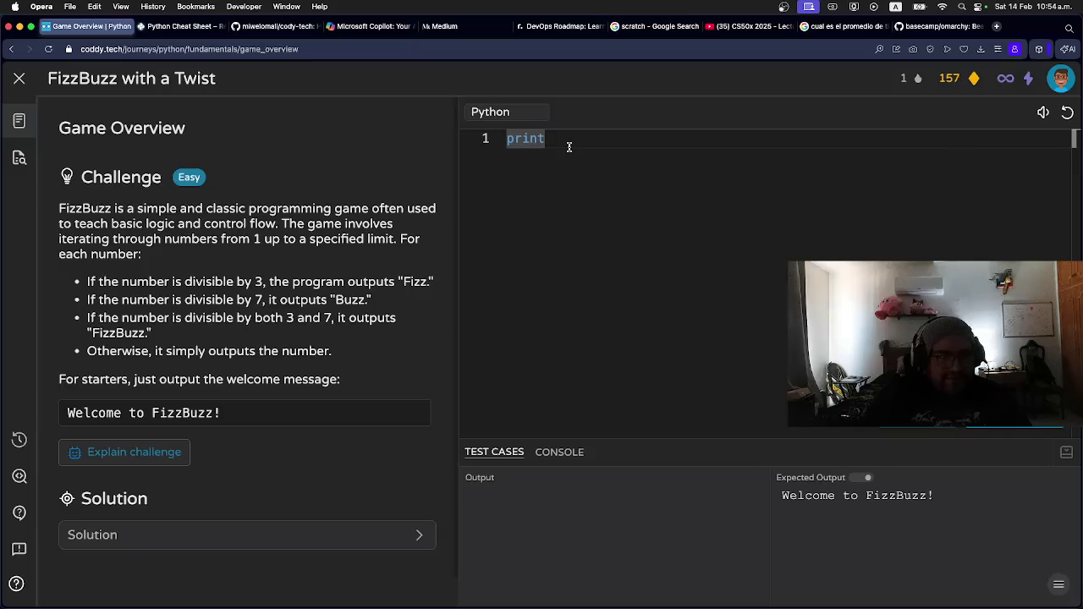
key(ctrl+Tab)
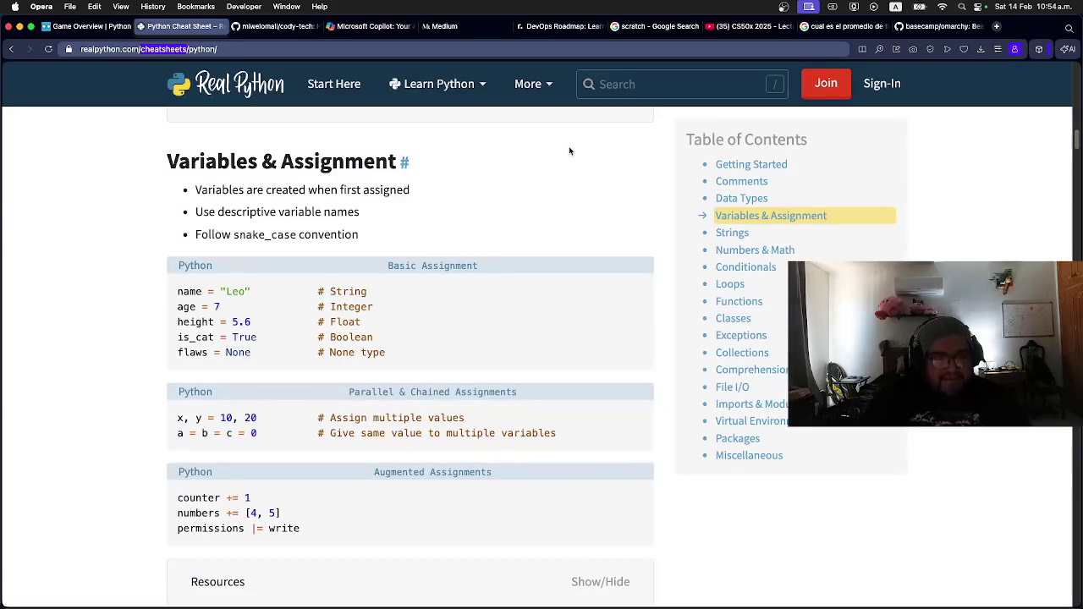
key(ctrl+Tab)
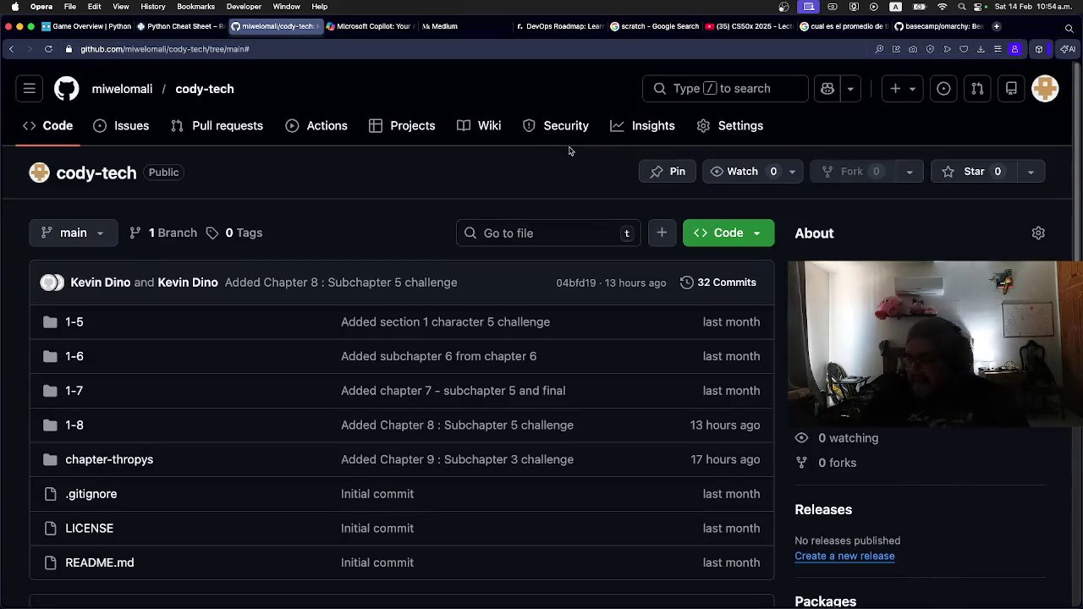
key(ctrl+shift+Tab)
key(ctrl+shift+Tab)
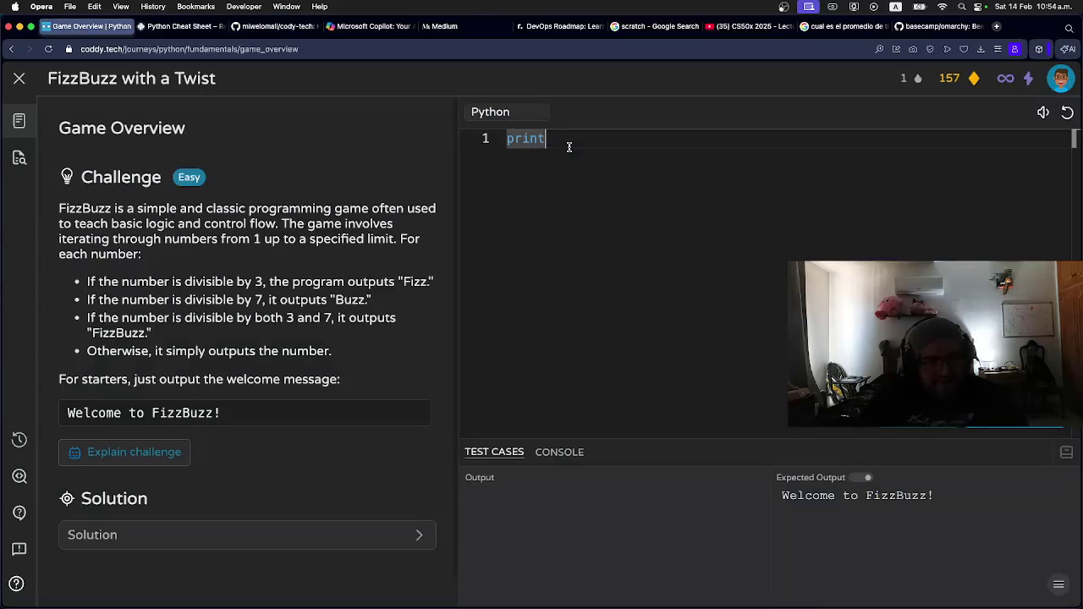
key(ctrl+Tab)
key(ctrl+Tab)
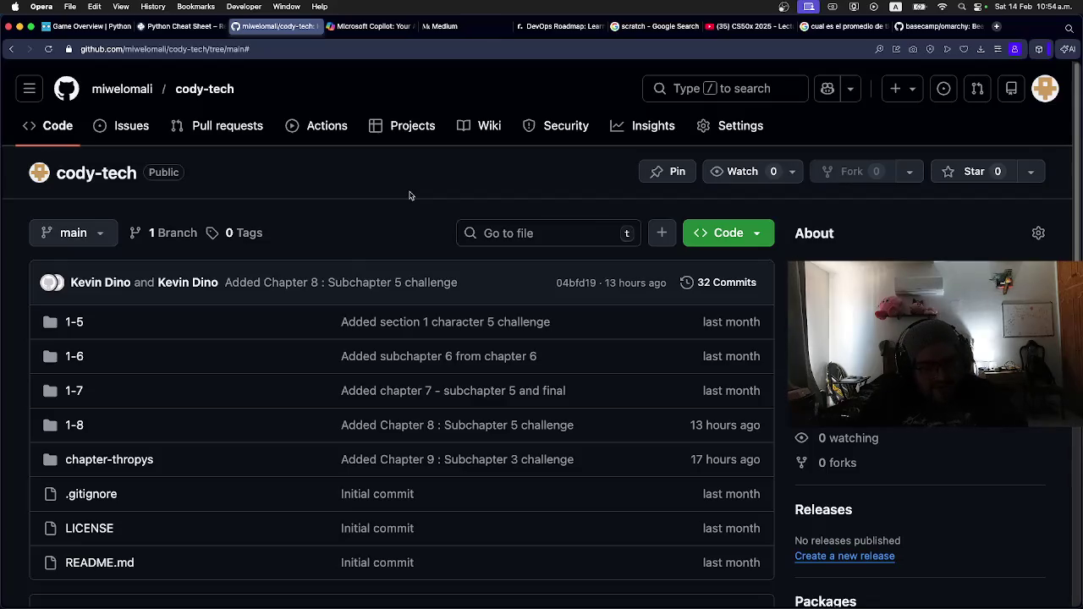
key(ctrl+shift+Tab)
key(ctrl+shift+Tab)
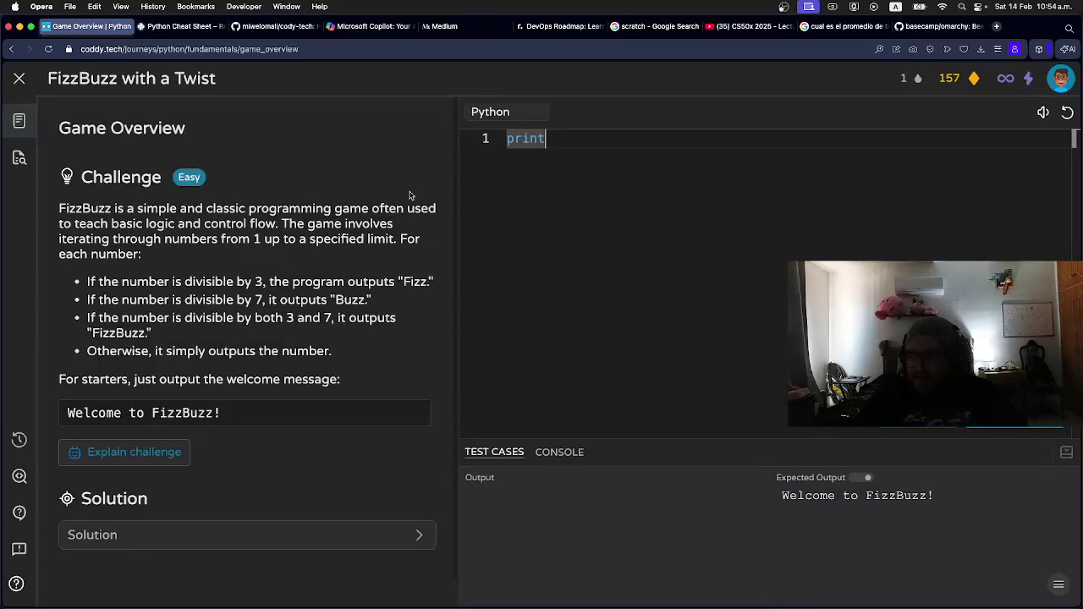
key(ctrl+Tab)
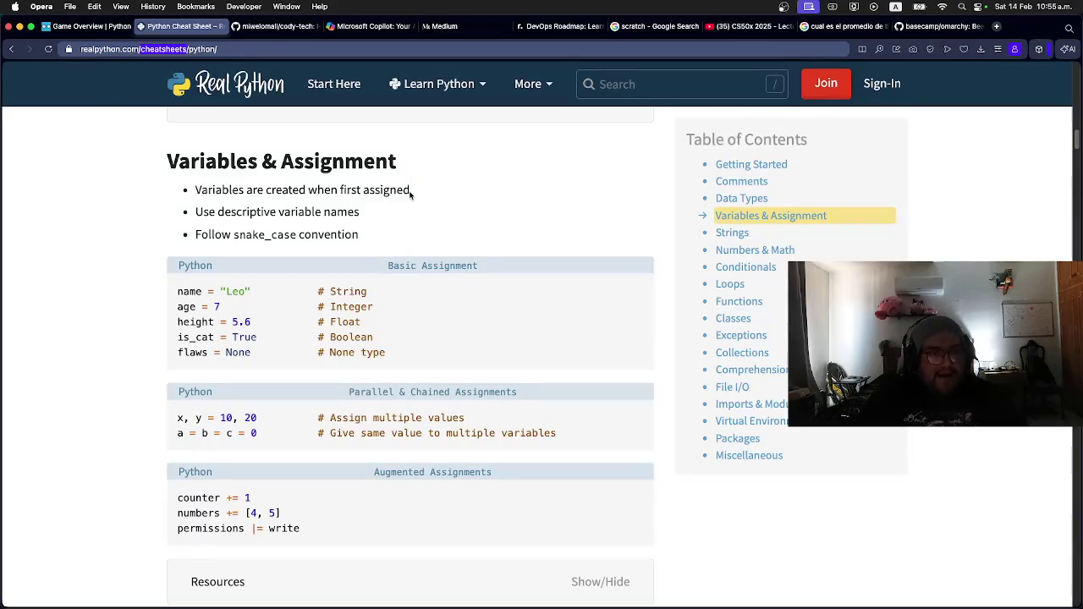
key(ctrl+Tab)
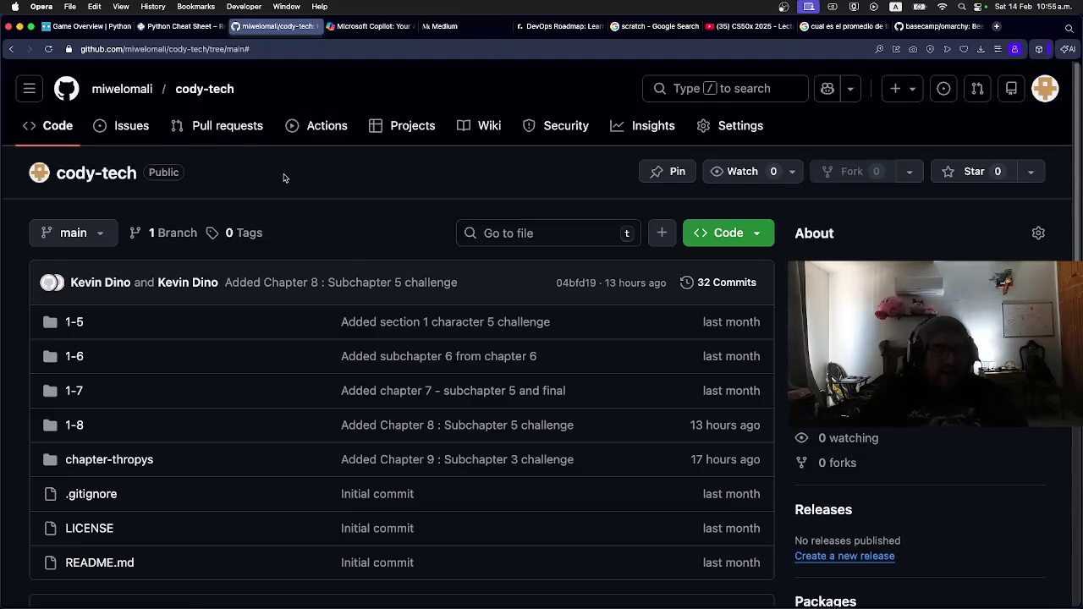
Step back and forward through the cody-tech repository pages, then return to the Coddy lesson.
key(super+bracketleft)
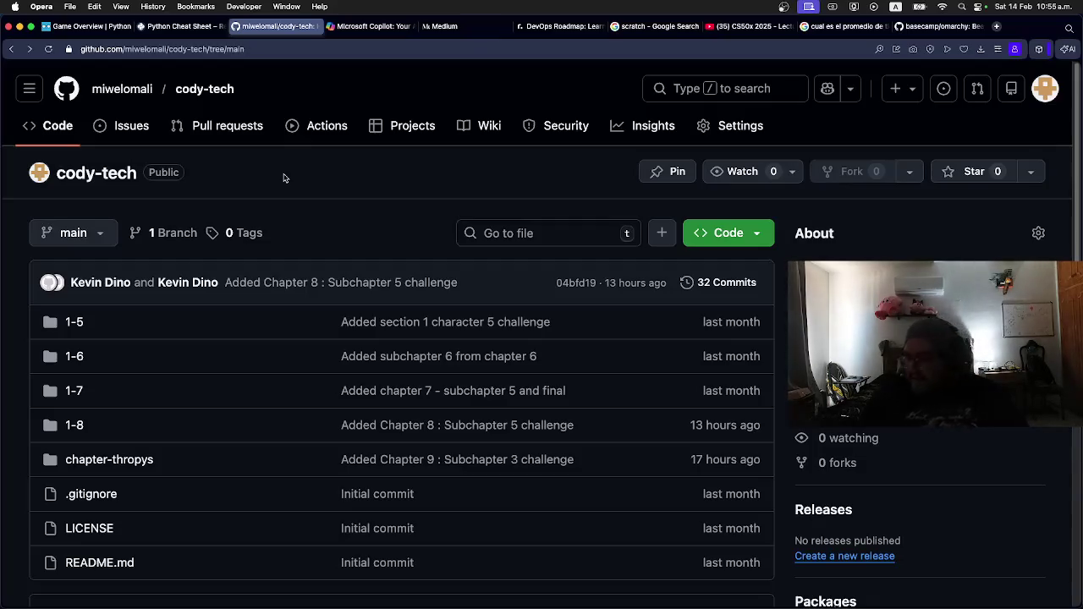
key(super+bracketright)
key(super+bracketleft)
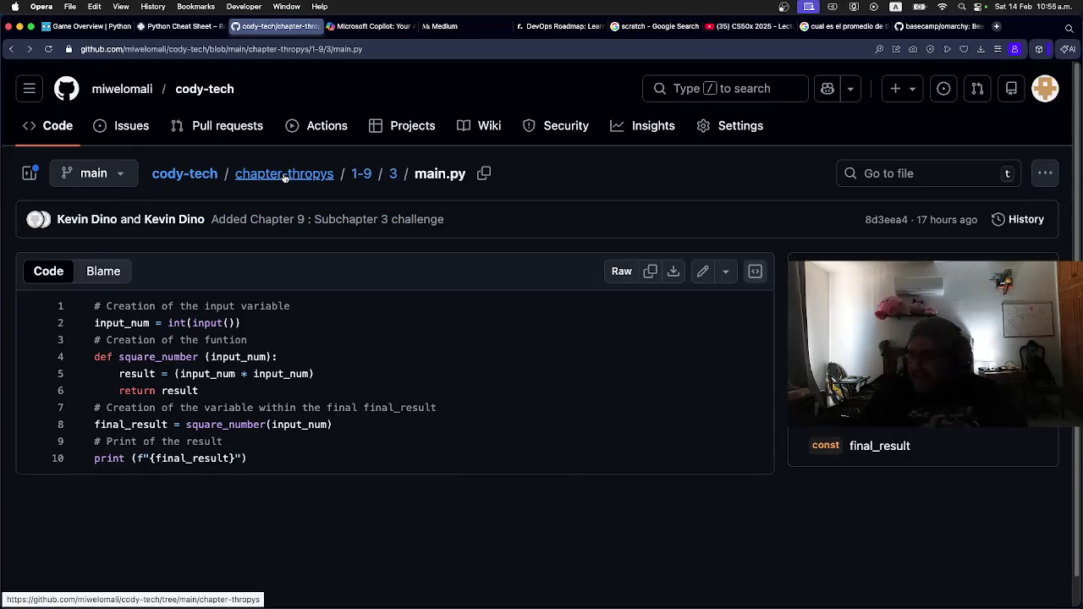
key(super+bracketleft)
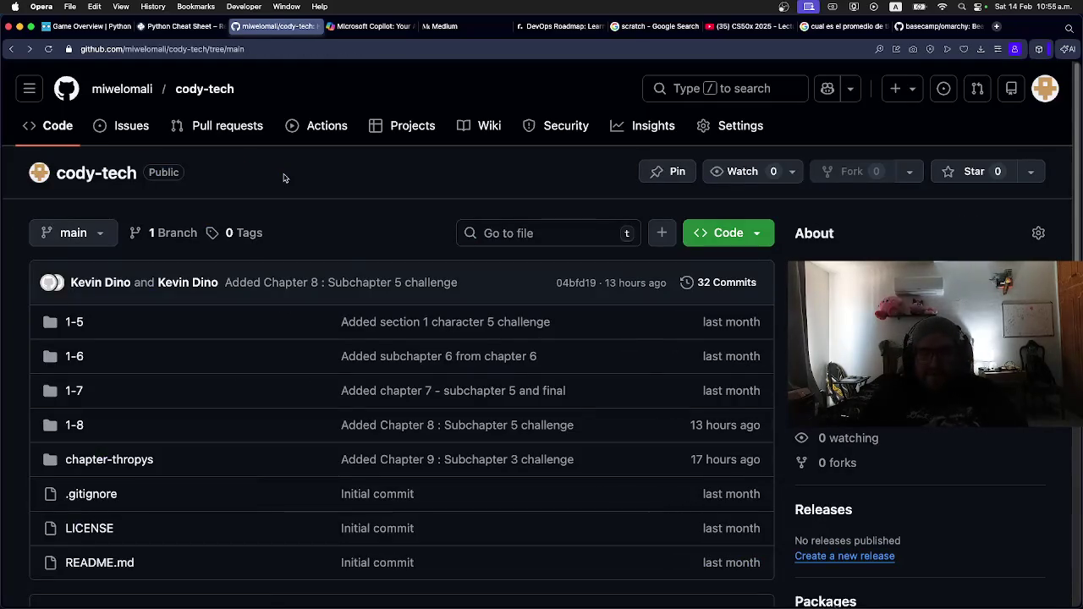
key(super+bracketright)
key(super+bracketleft)
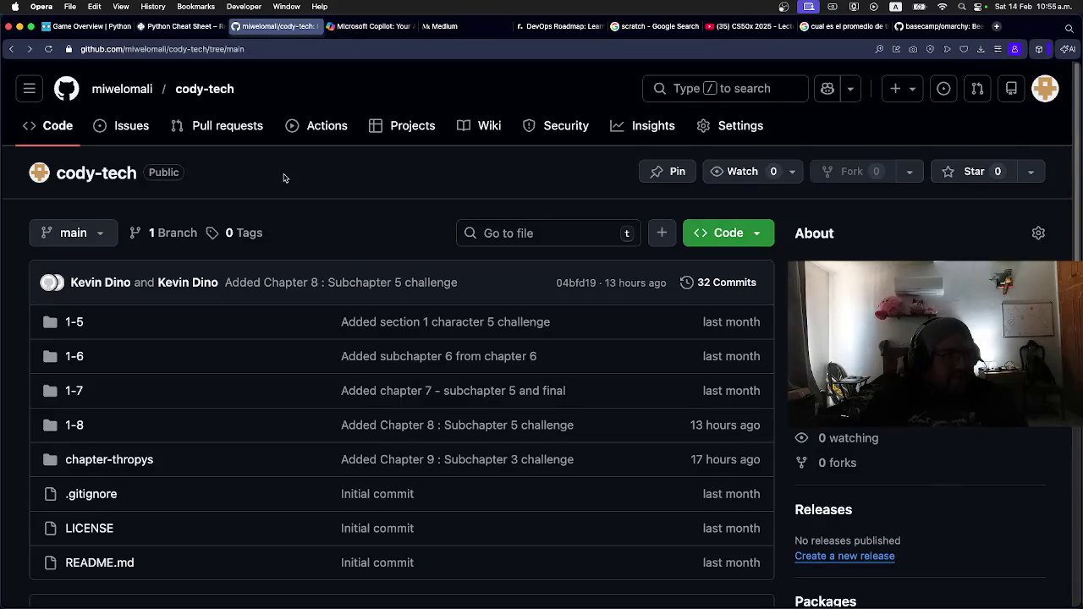
key(super+1)
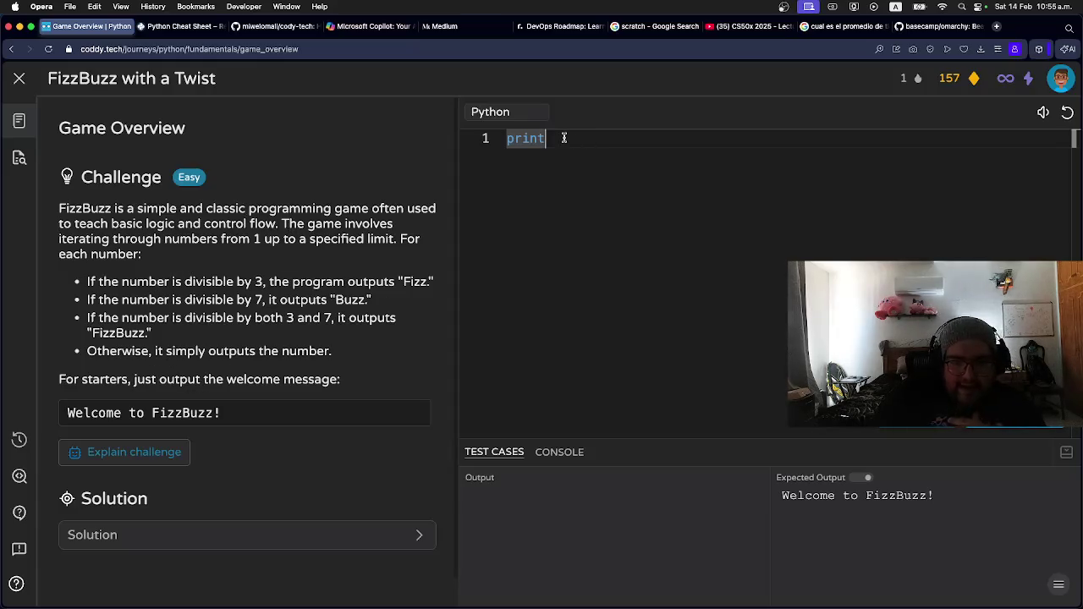
Write print(f"Welcome to FizzBuzz!") in Coddy's code editor.
text(pr)
key(BackSpace)
key(BackSpace)
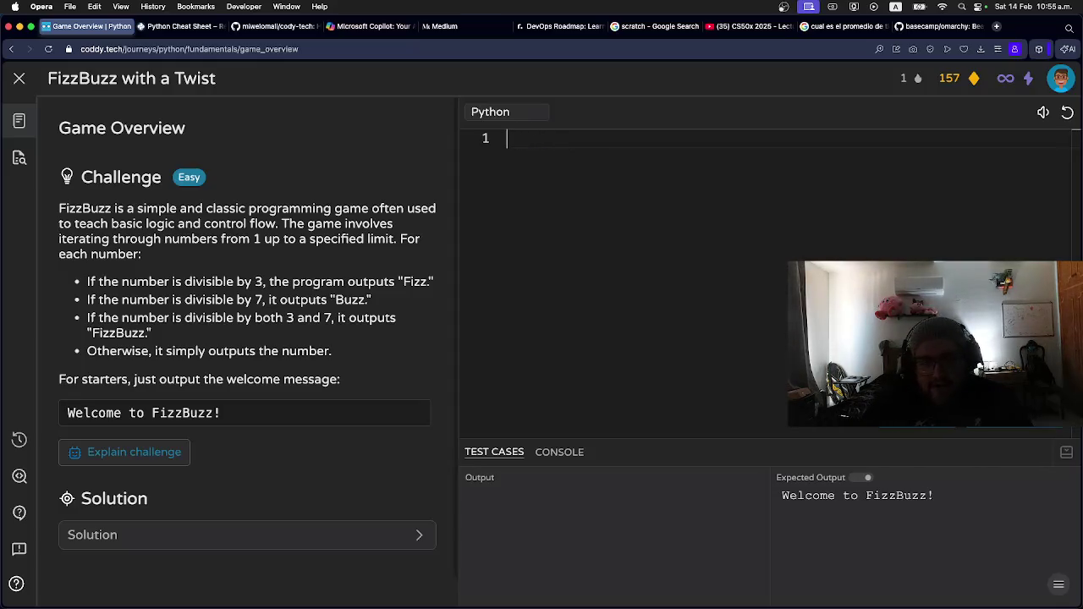
text(p)
key(BackSpace)
text(print)
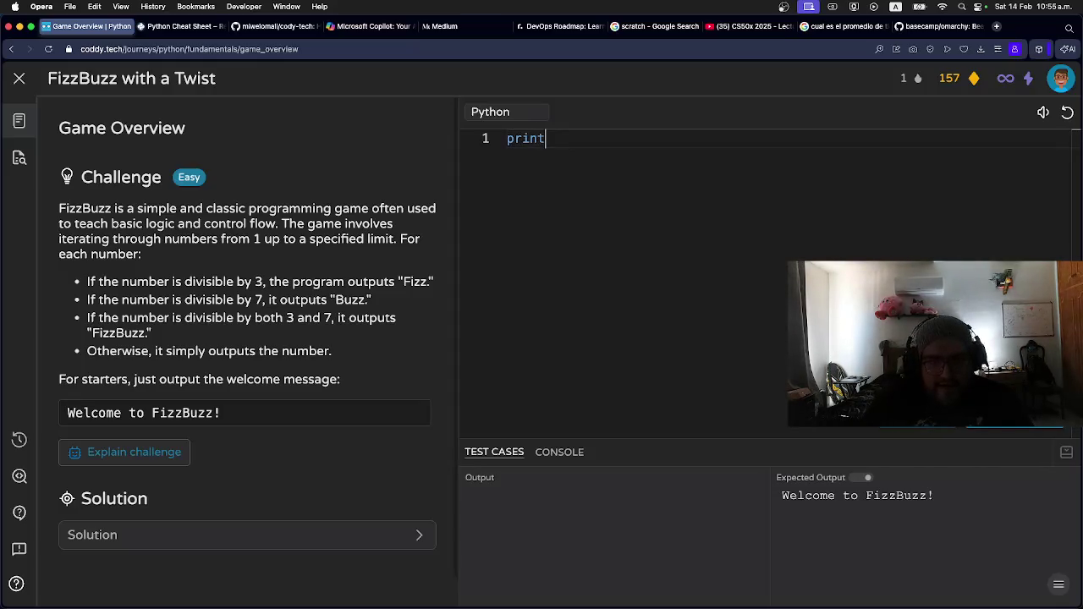
text(()
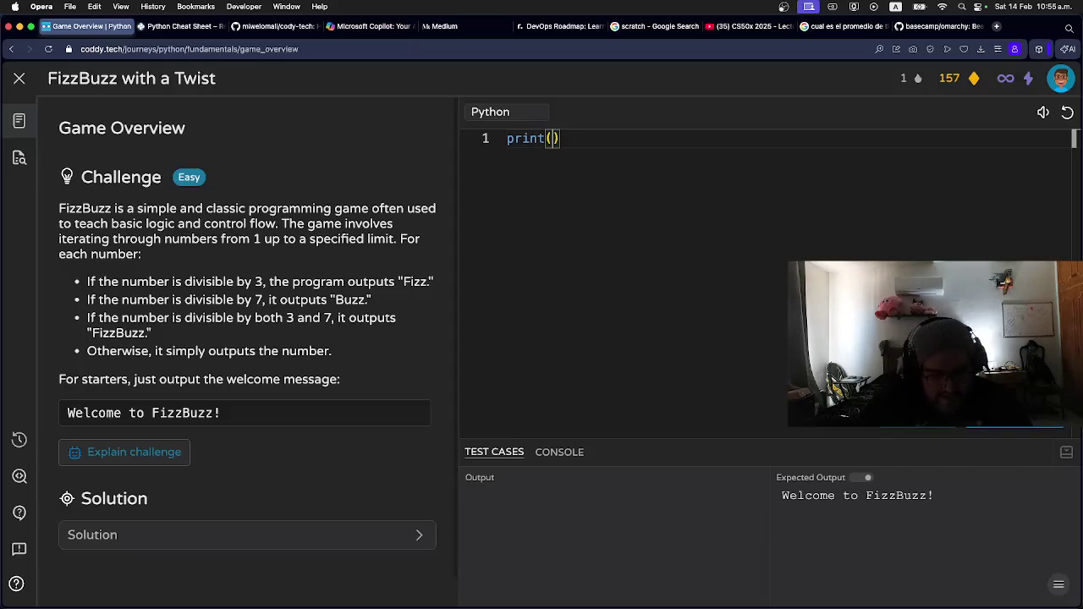
text(f")
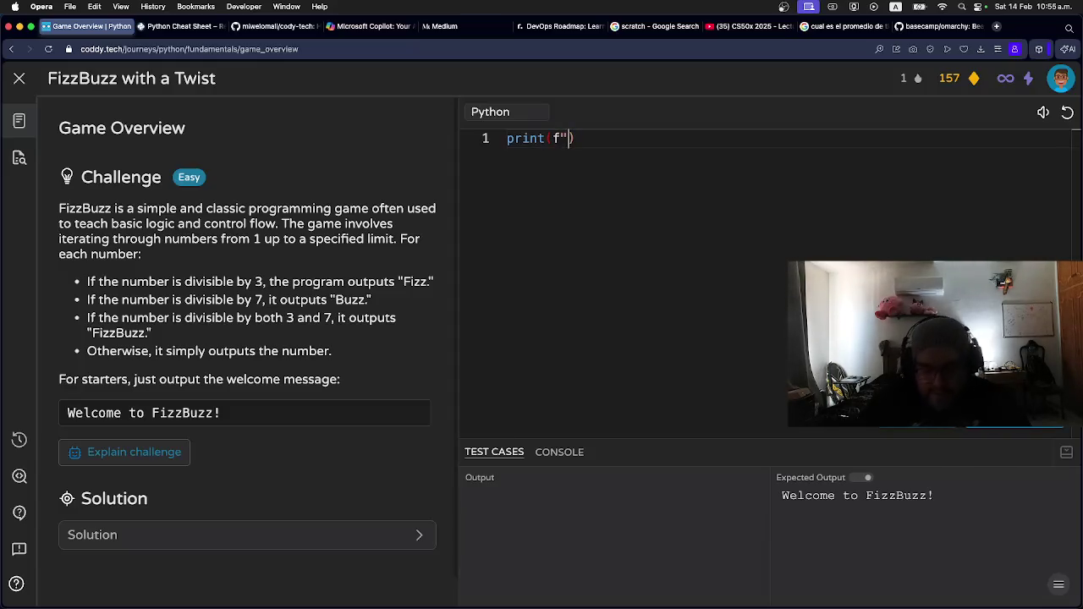
text(""Welcome to Fi)
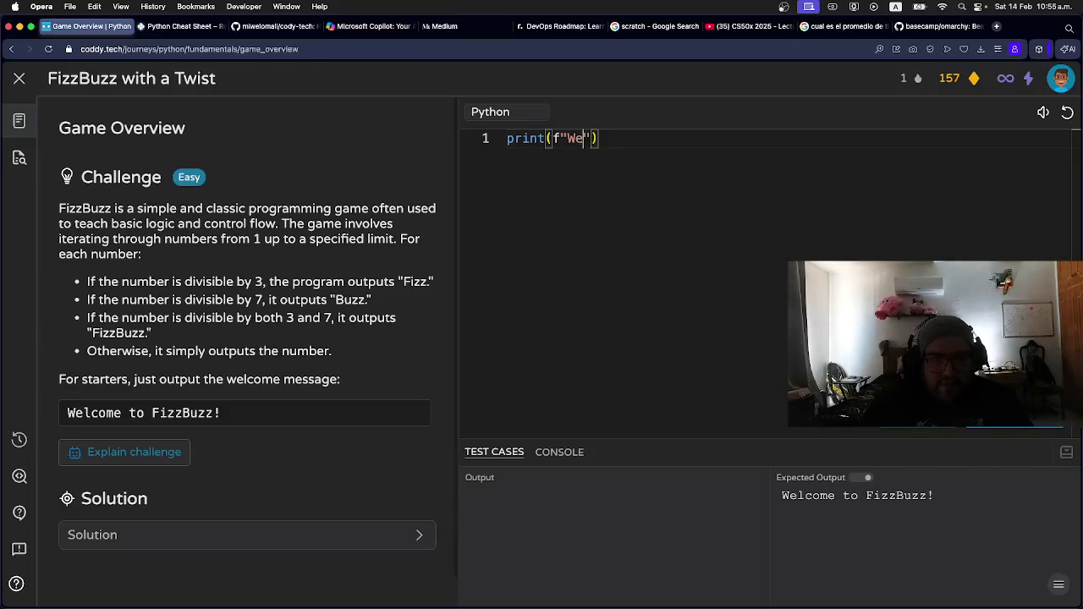
text(zzBuzz)
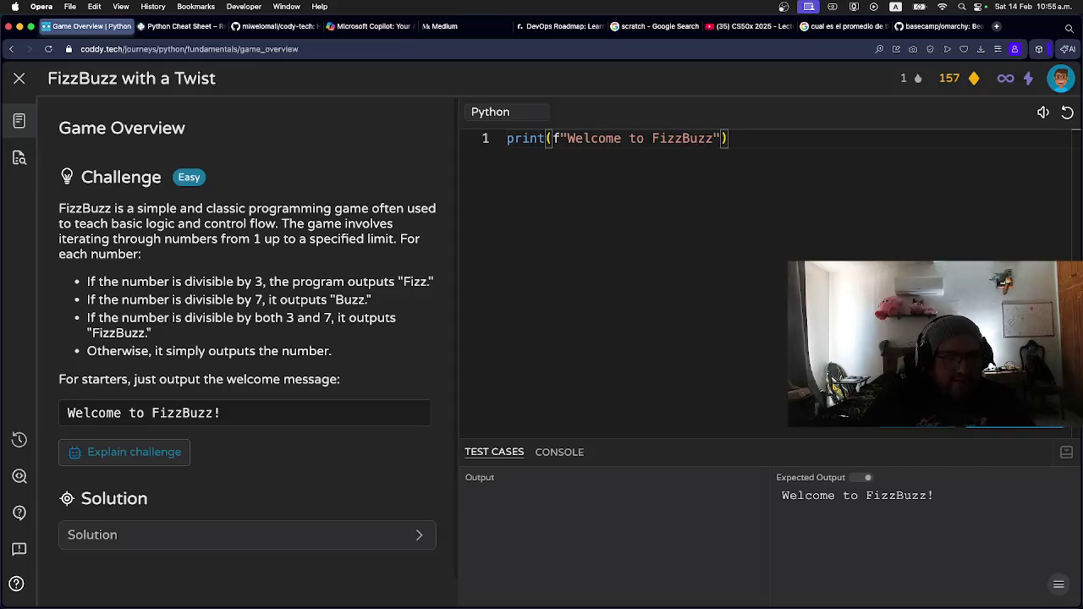
text(!)
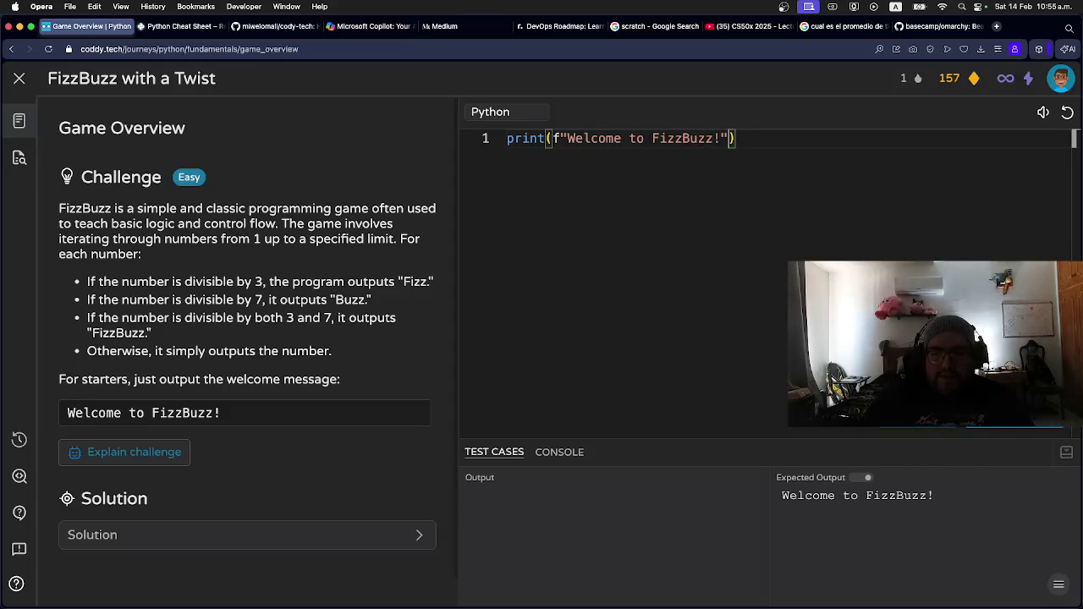
Select the whole print line and return to Neovim in Ghostty.
key(End)
key(shift+Left)
key(shift+Left)
key(shift+Left)
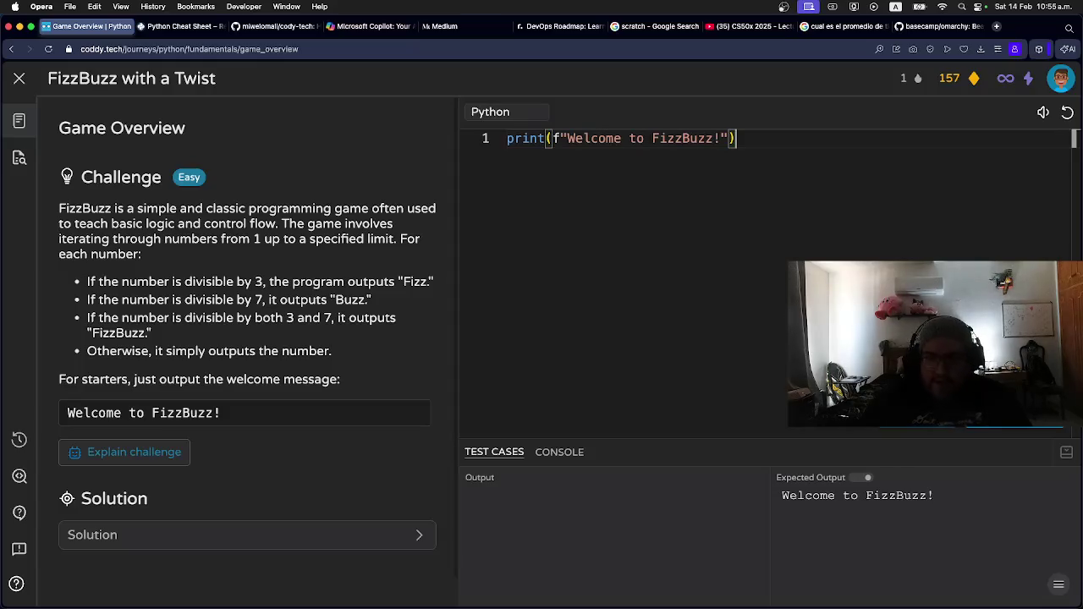
key(shift+Left)
key(shift+Left)
key(shift+Left)
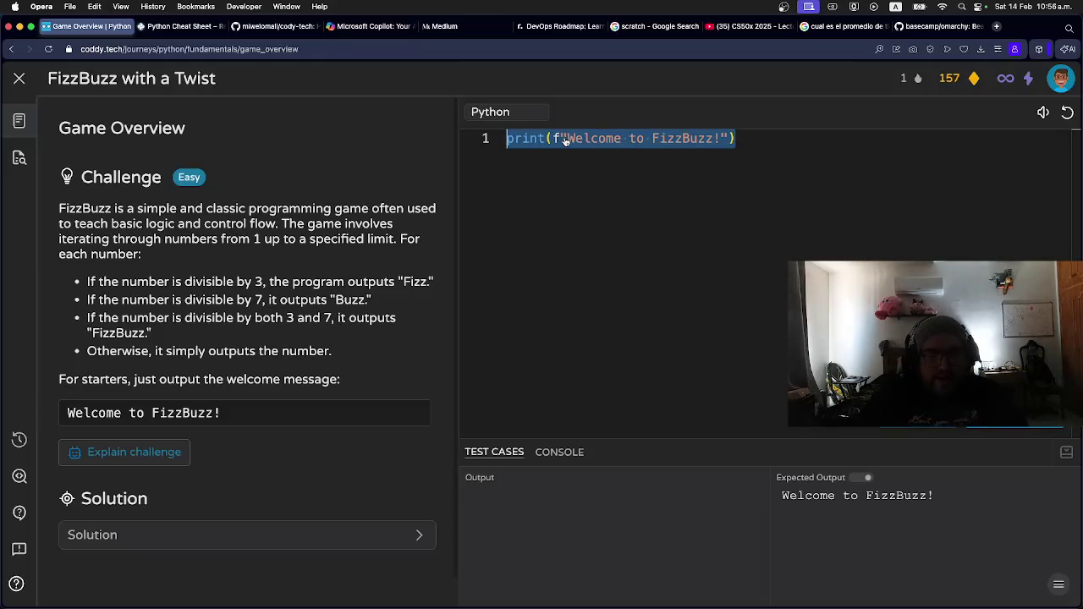
key(super+Tab)
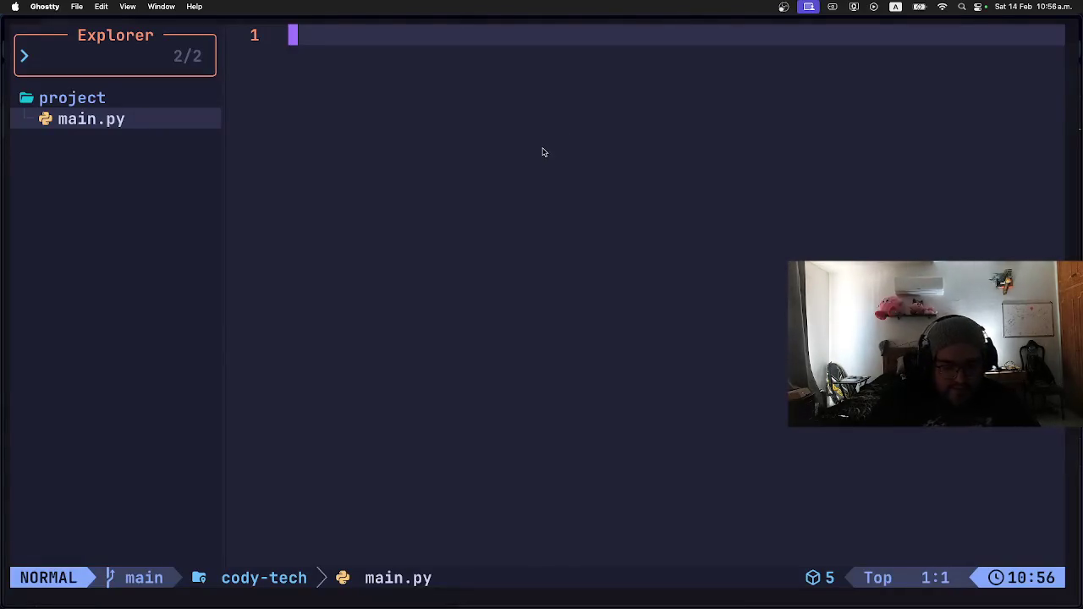
Attempt to paste the copied print statement into line 1 of main.py, clearing stray text.
key(i)
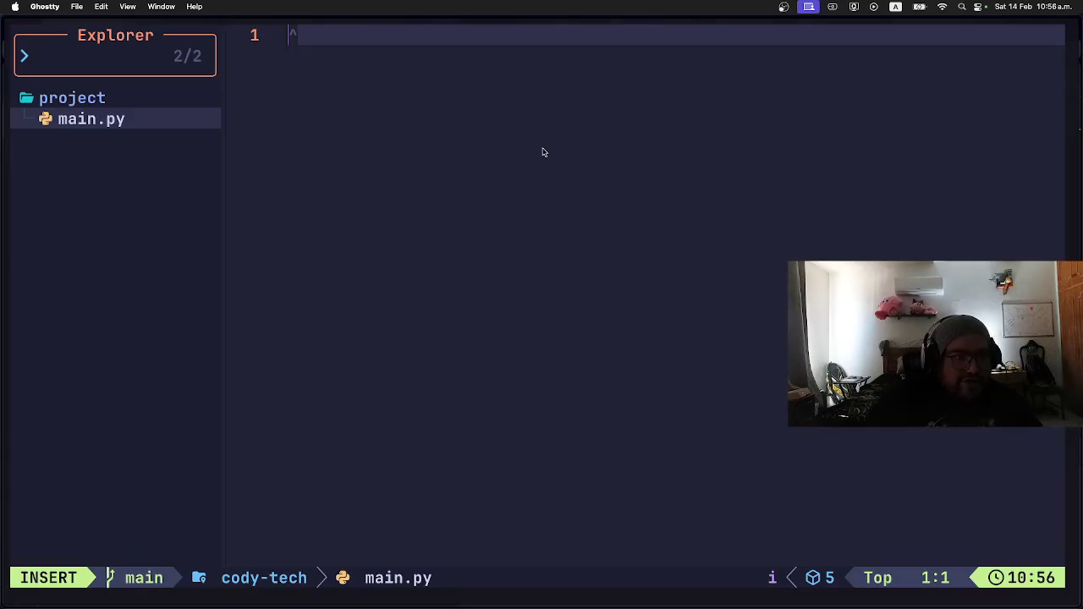
key(Right)
key(BackSpace)
key(BackSpace)
key(BackSpace)
key(BackSpace)
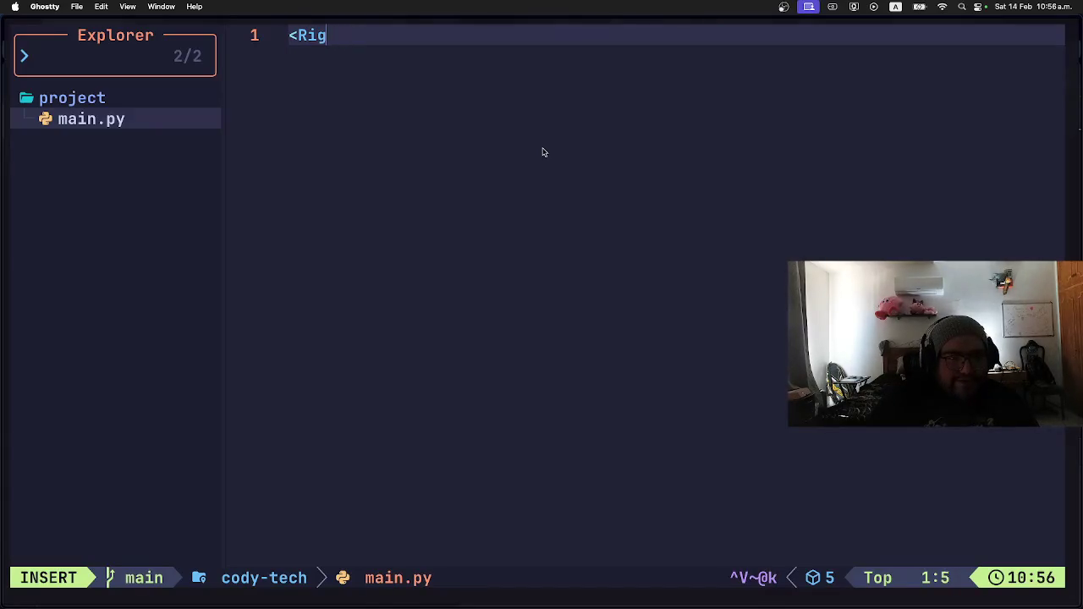
key(Escape)
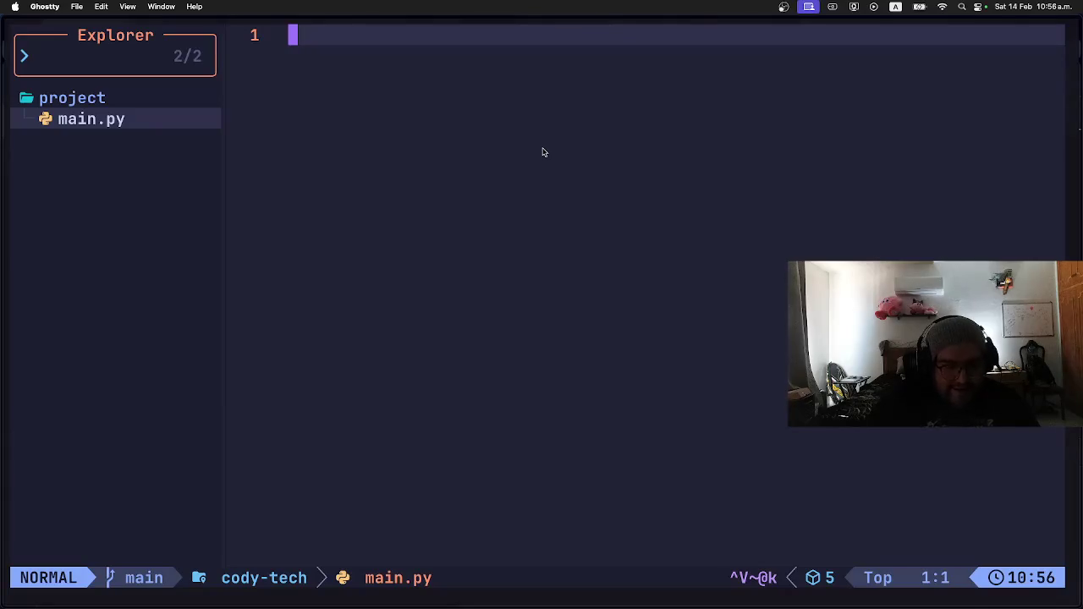
key(i)
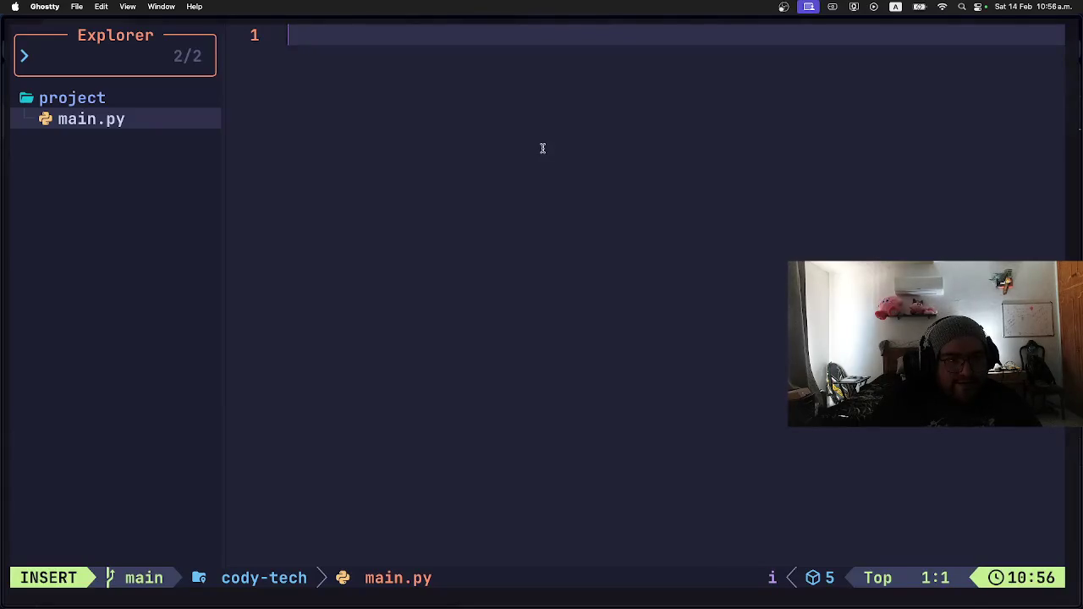
key(ctrl+v)
key(BackSpace)
key(BackSpace)
key(BackSpace)
key(BackSpace)
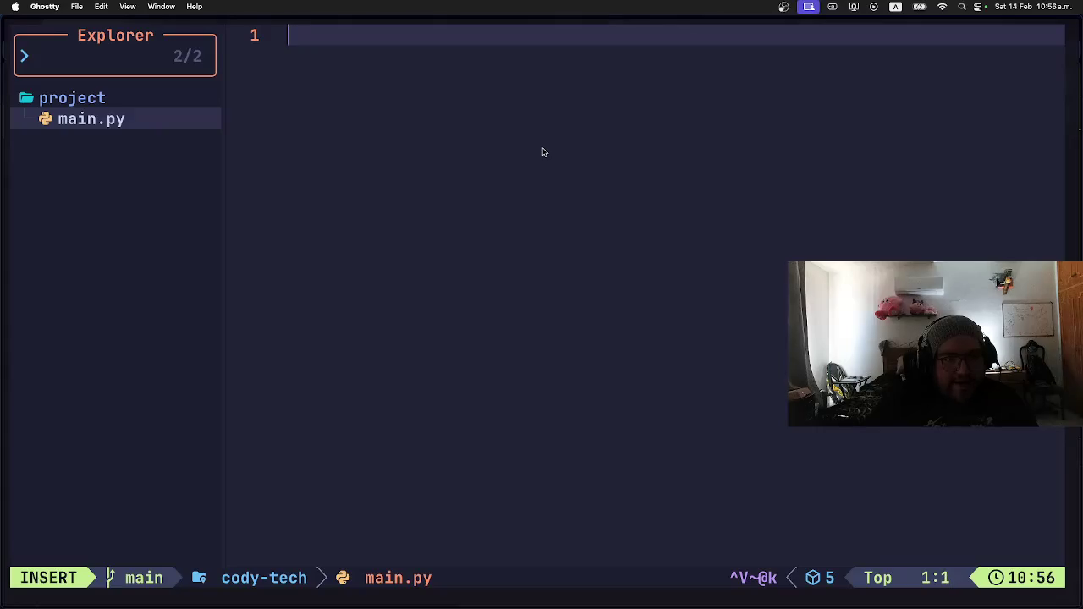
key(Escape)
key(super+Tab)
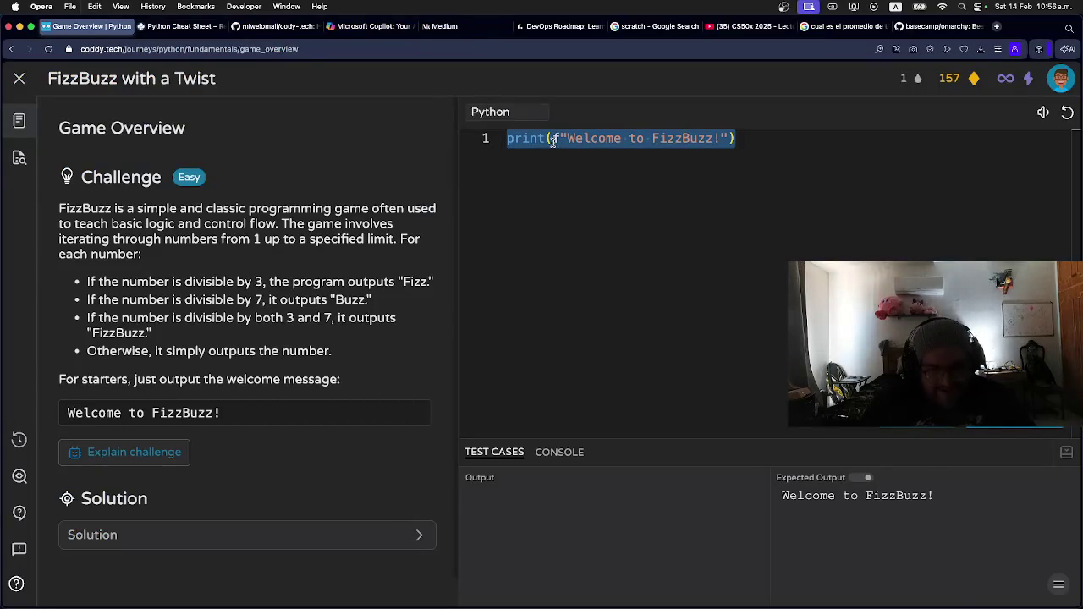
key(super+Tab)
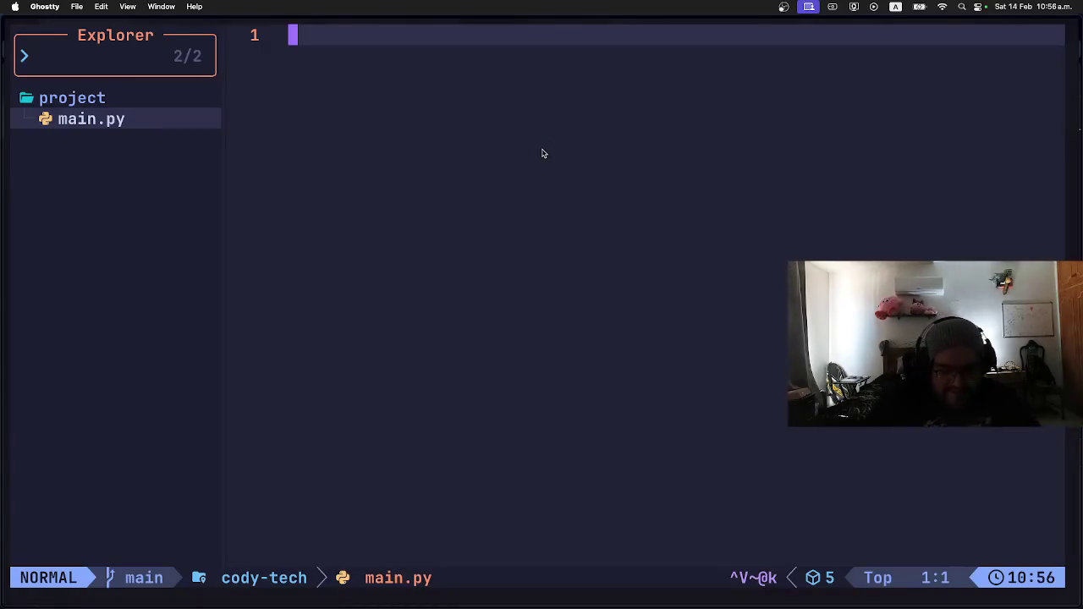
Type print(f"Welcome to FizzBuzz!") directly onto line 1 of main.py.
key(i)
key(ctrl+v)
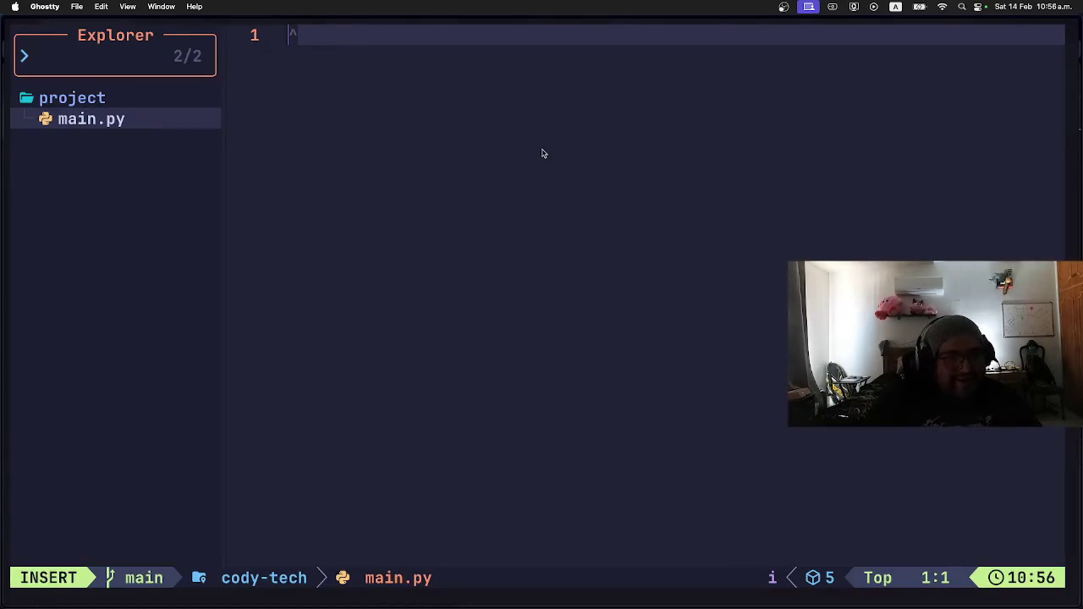
key(Right)
key(BackSpace)
key(BackSpace)
key(BackSpace)
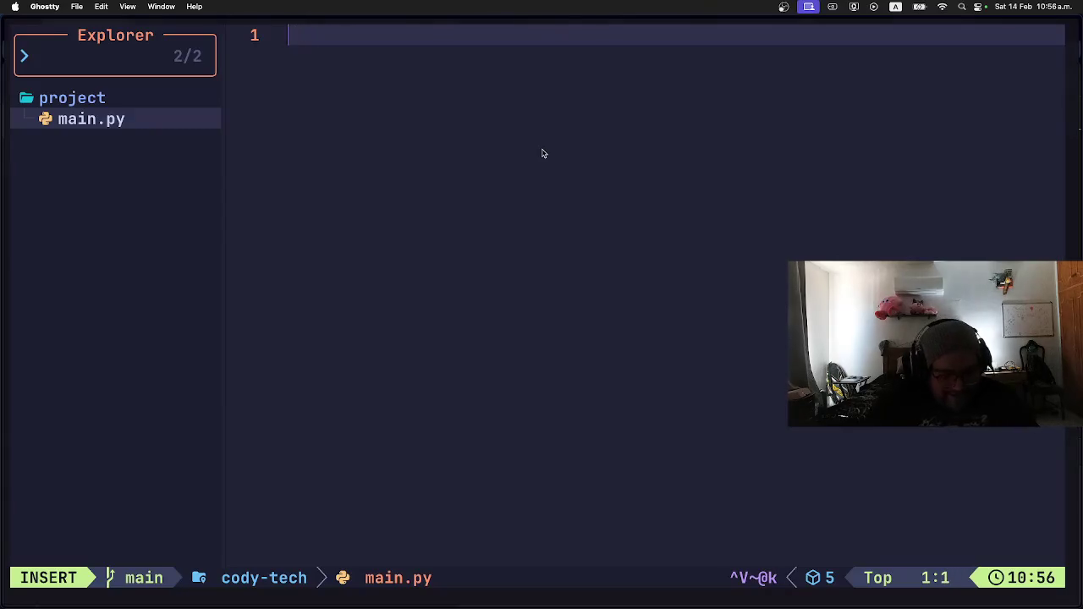
text(print(f"Welcome to FizzBuzz!"))
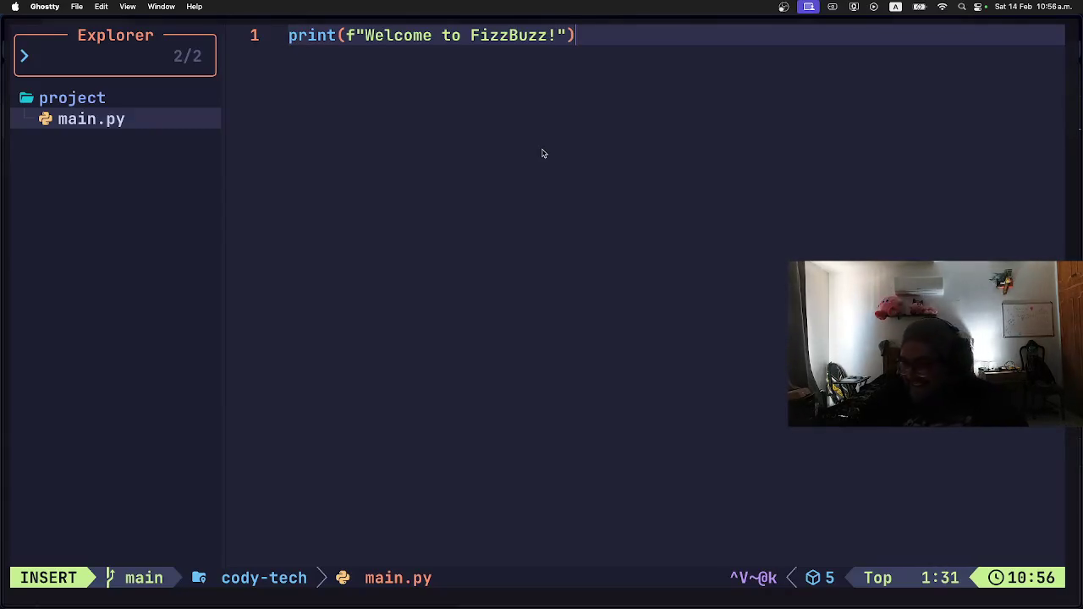
key(Escape)
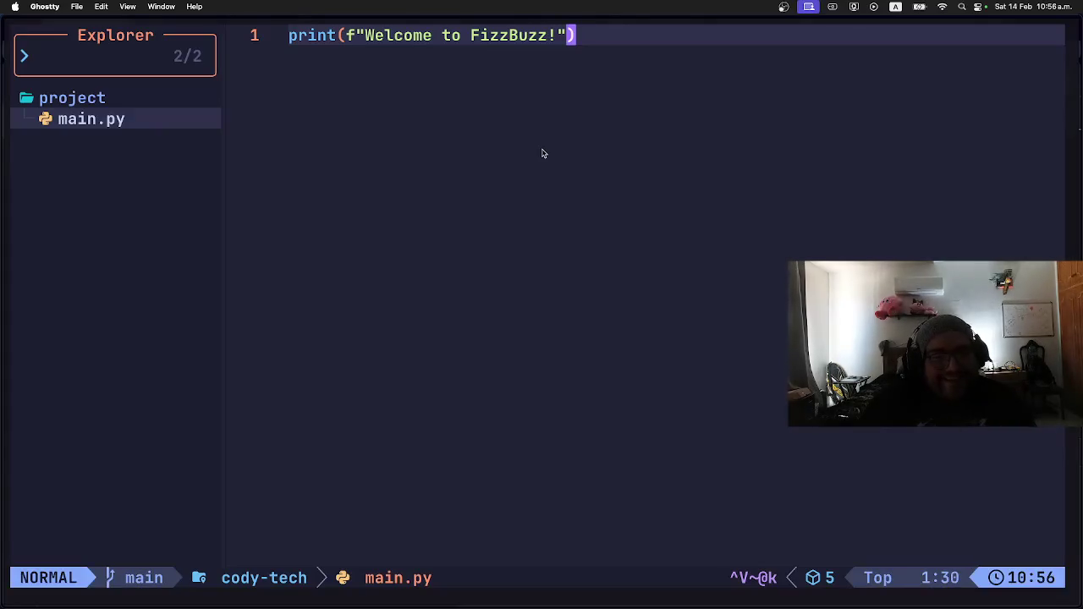
key(h)
key(h)
key(h)
key(h)
key(h)
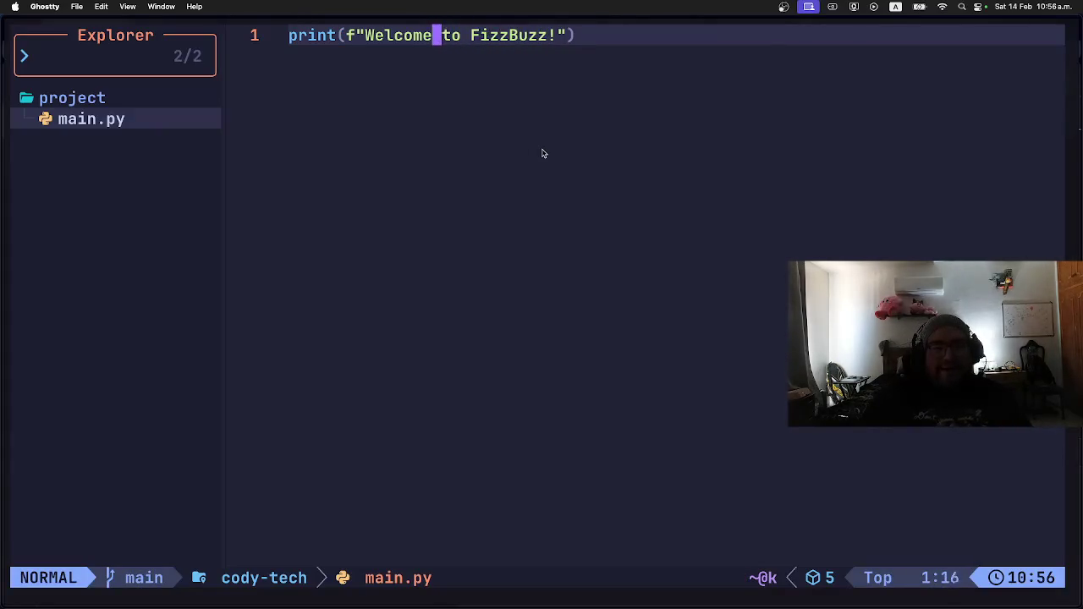
key(l)
key(l)
key(l)
key(l)
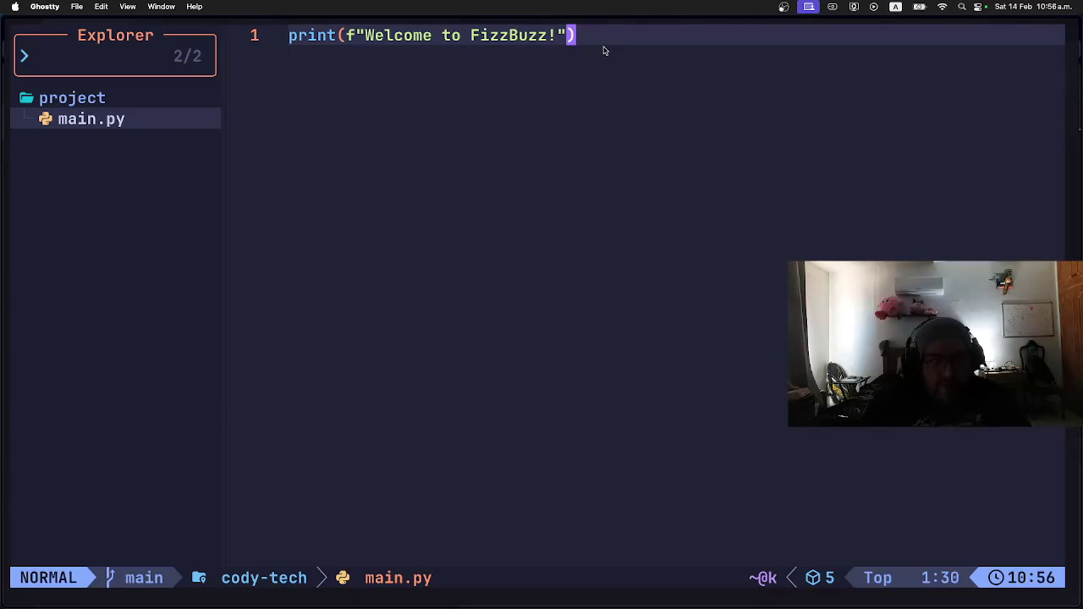
Delete the typed line and paste the copied welcome print statement in its place.
key(g)
key(k)
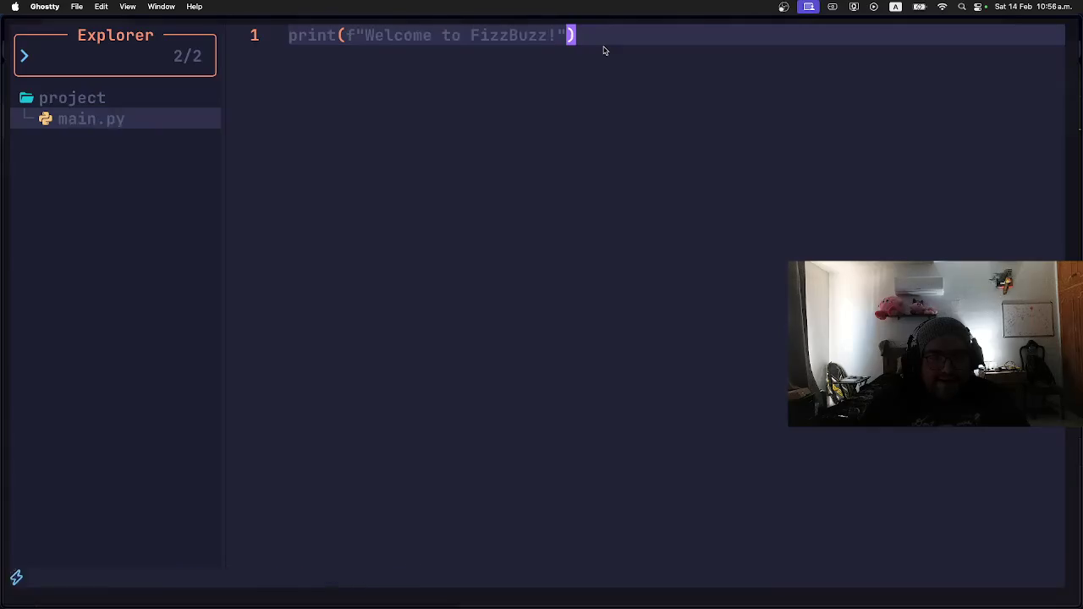
key(l)
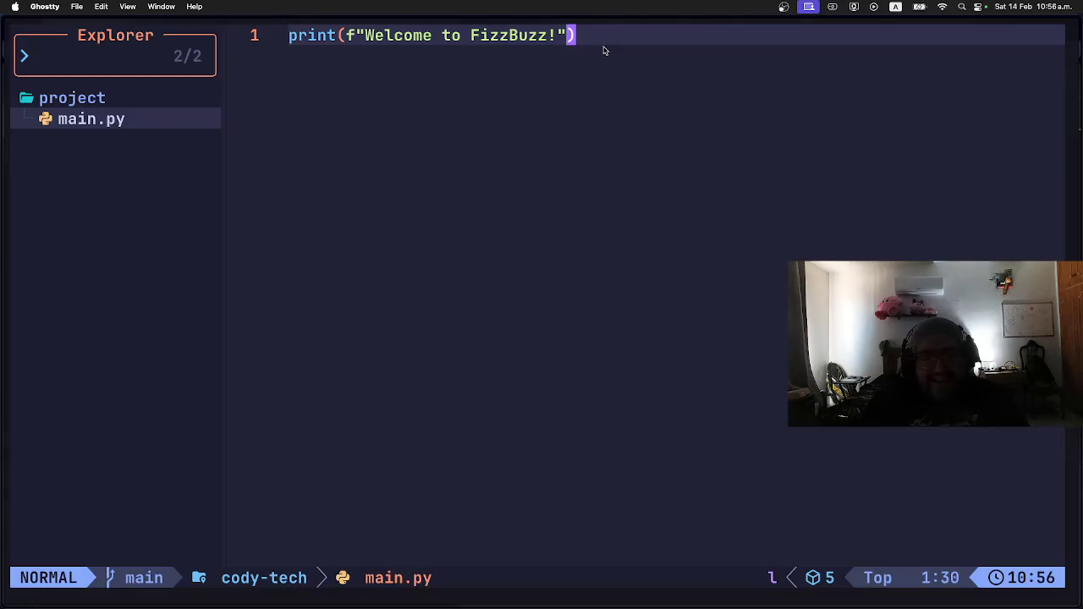
key(d)
key(d)
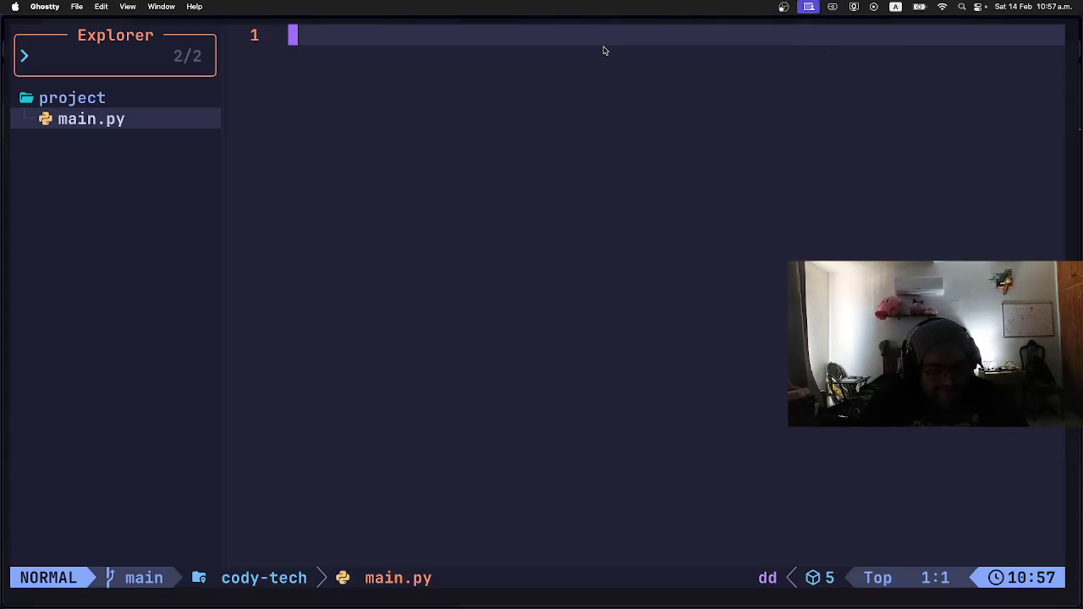
key(i)
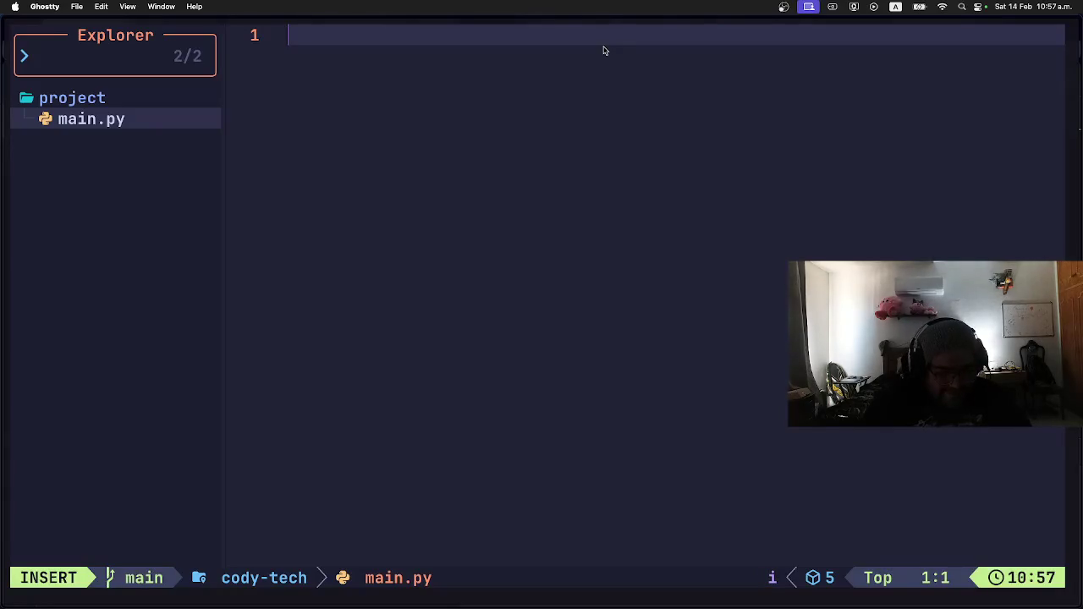
text(print(f"Welcome to FizzBuzz!"))
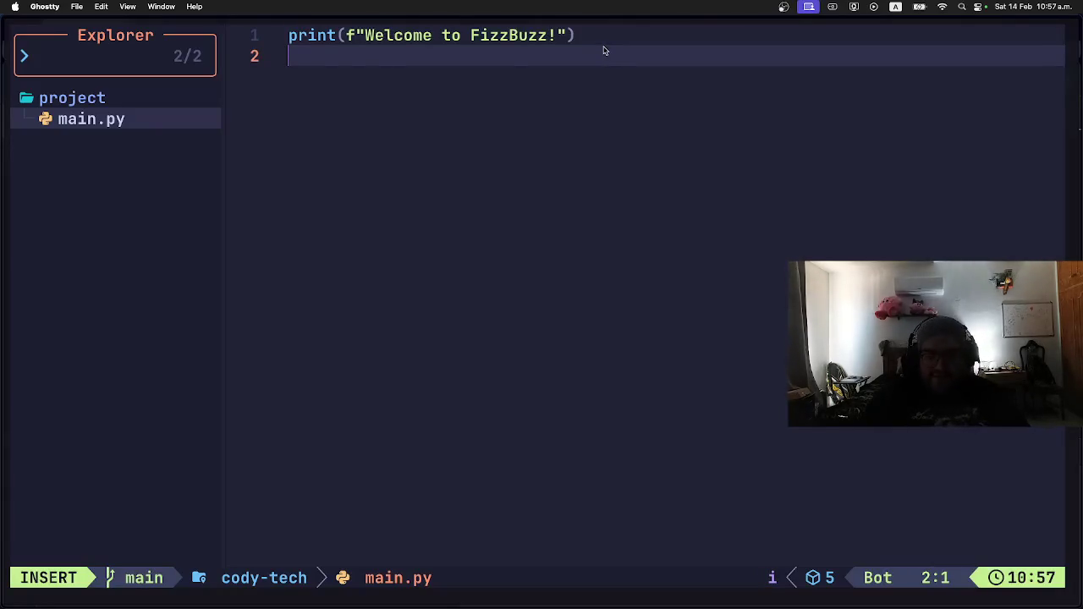
key(BackSpace)
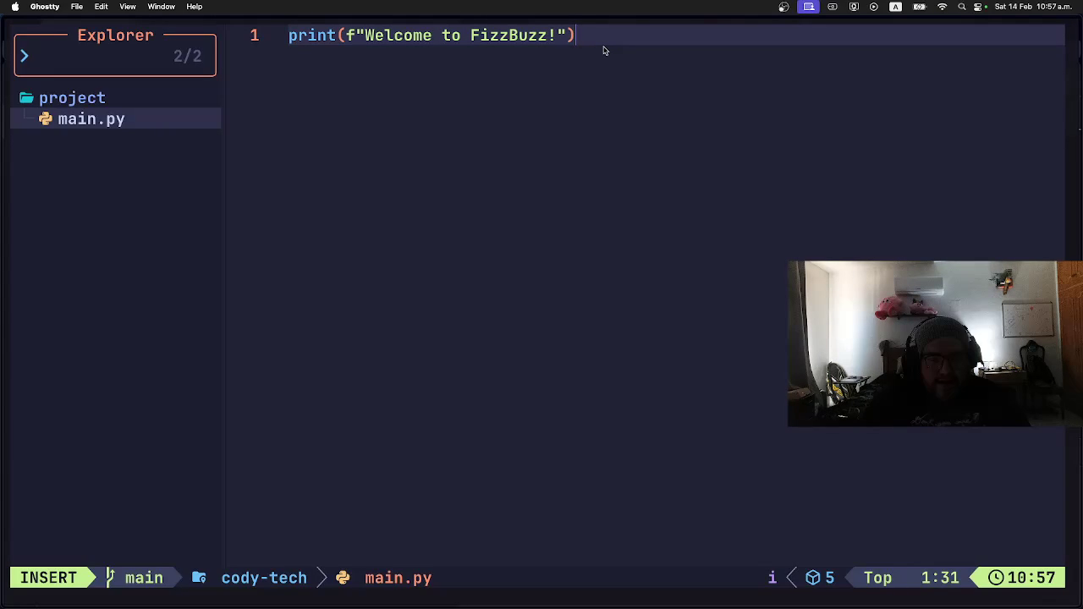
key(Escape)
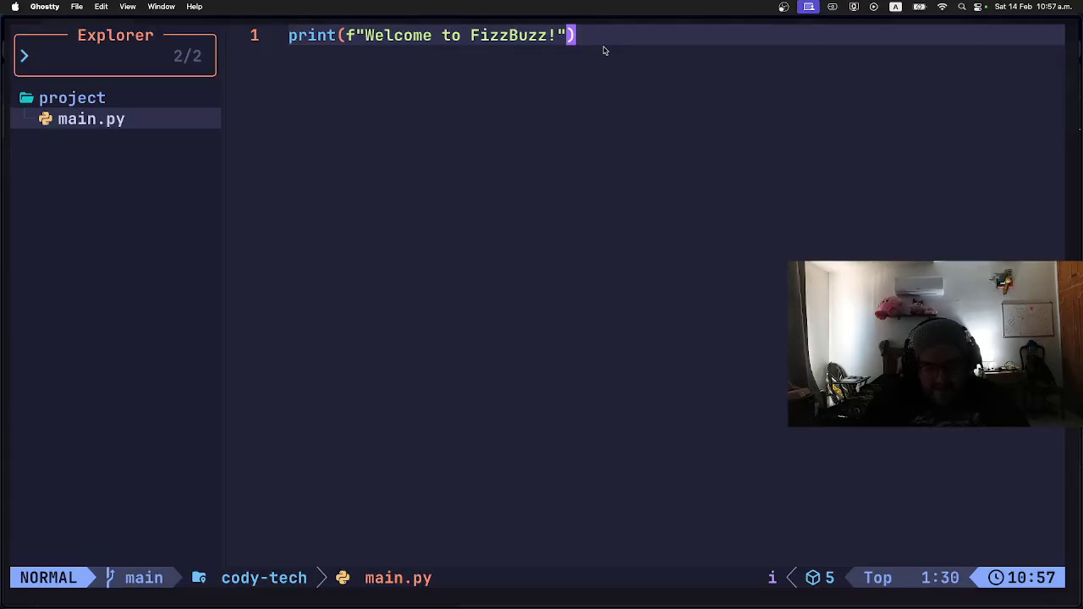
Write all buffers and quit Neovim with :wqall.
key(colon)
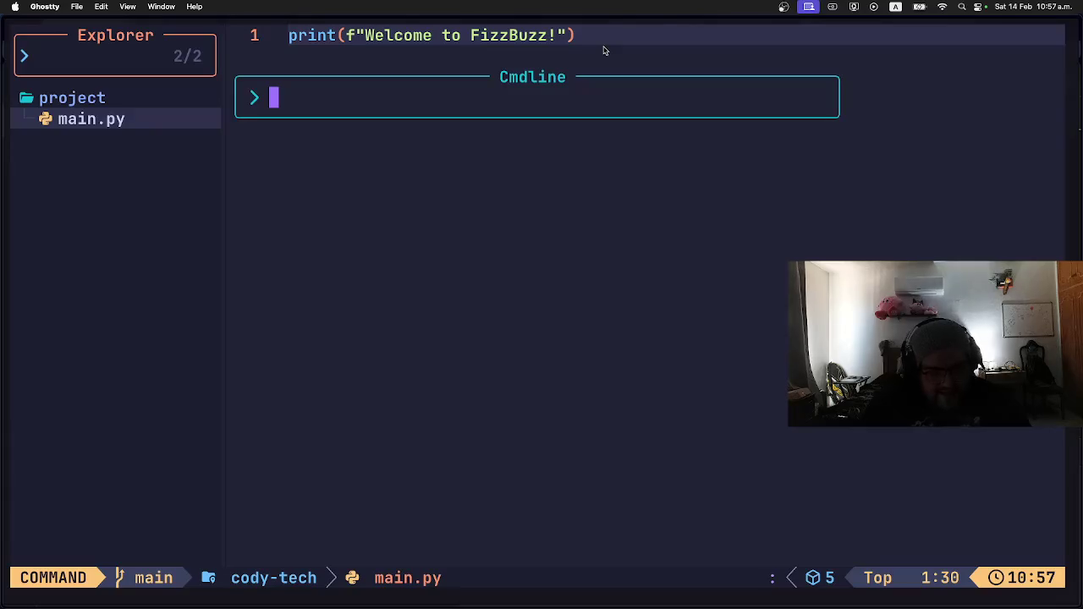
text(wqall)
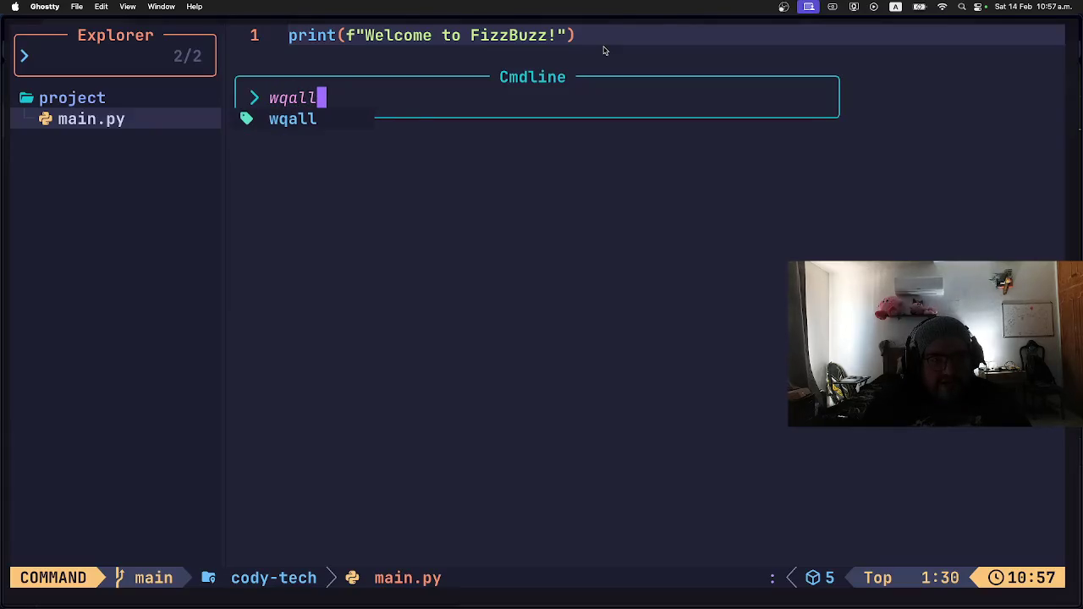
key(BackSpace)
key(BackSpace)
key(BackSpace)
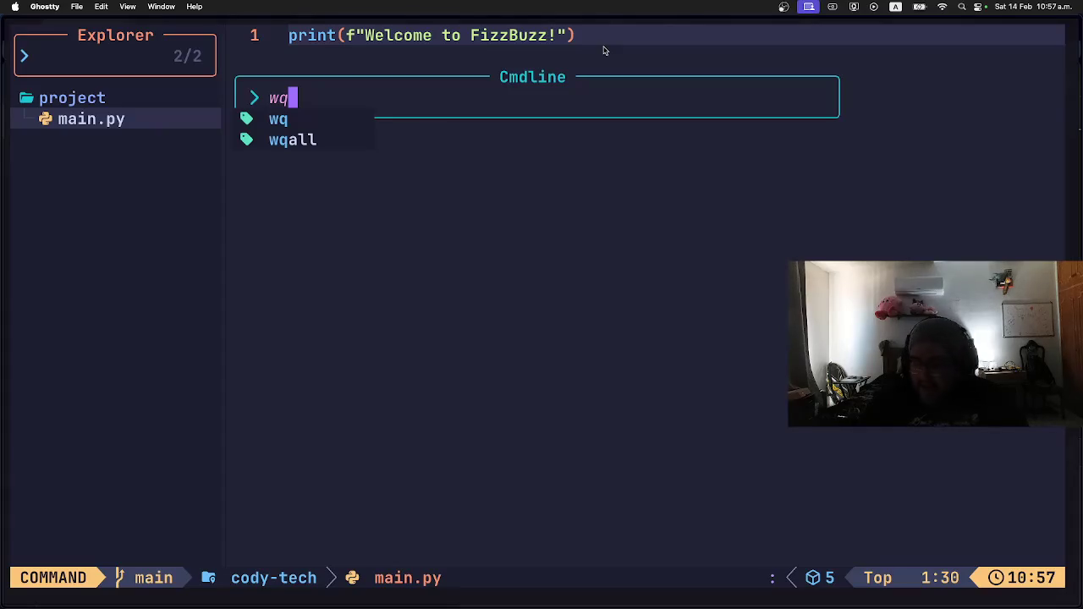
text(a)
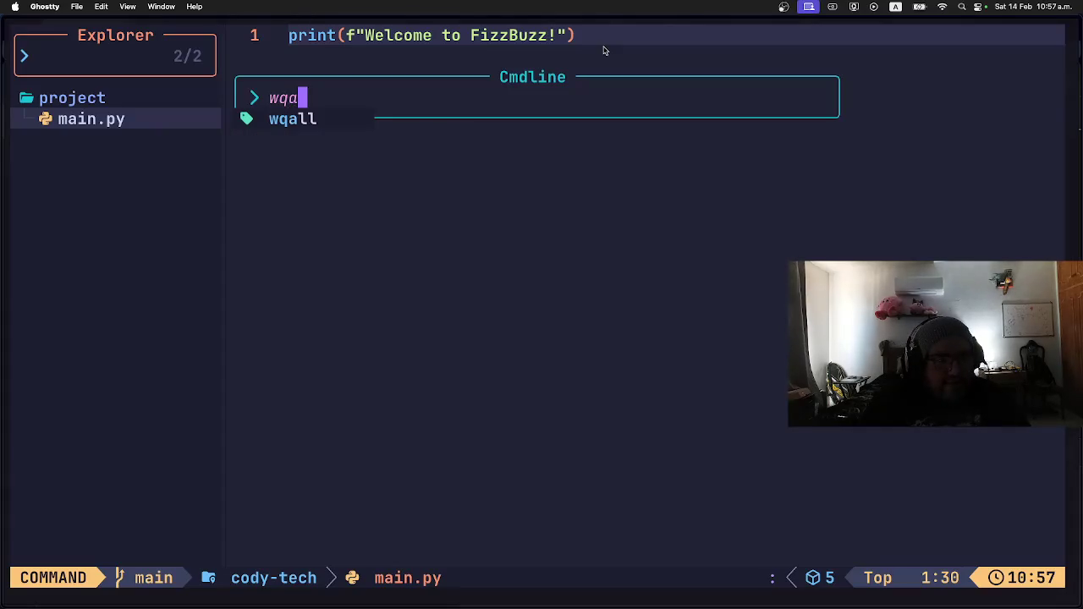
key(Tab)
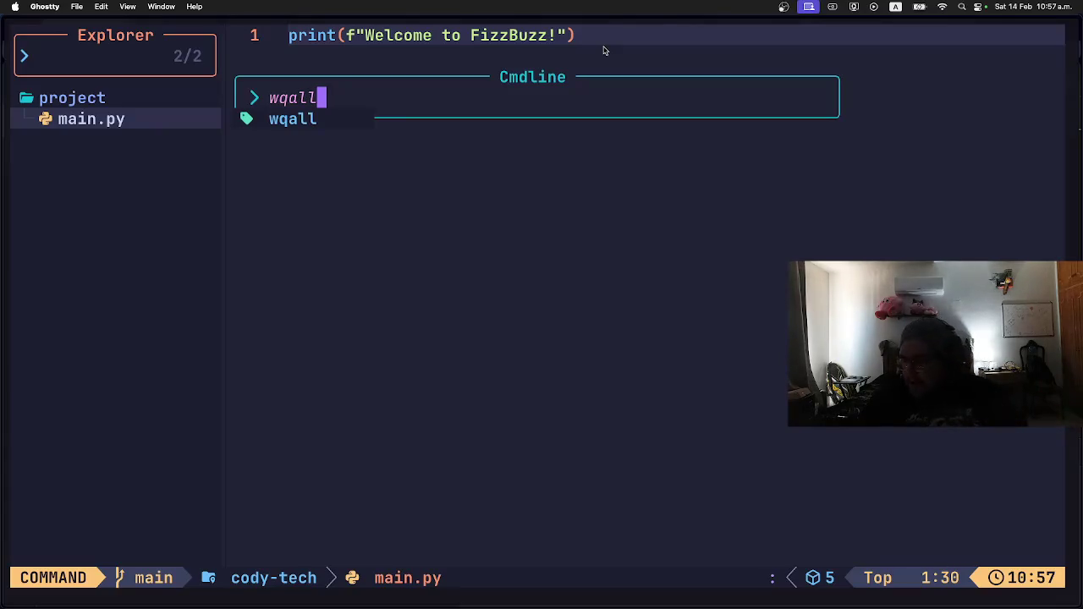
key(Return)
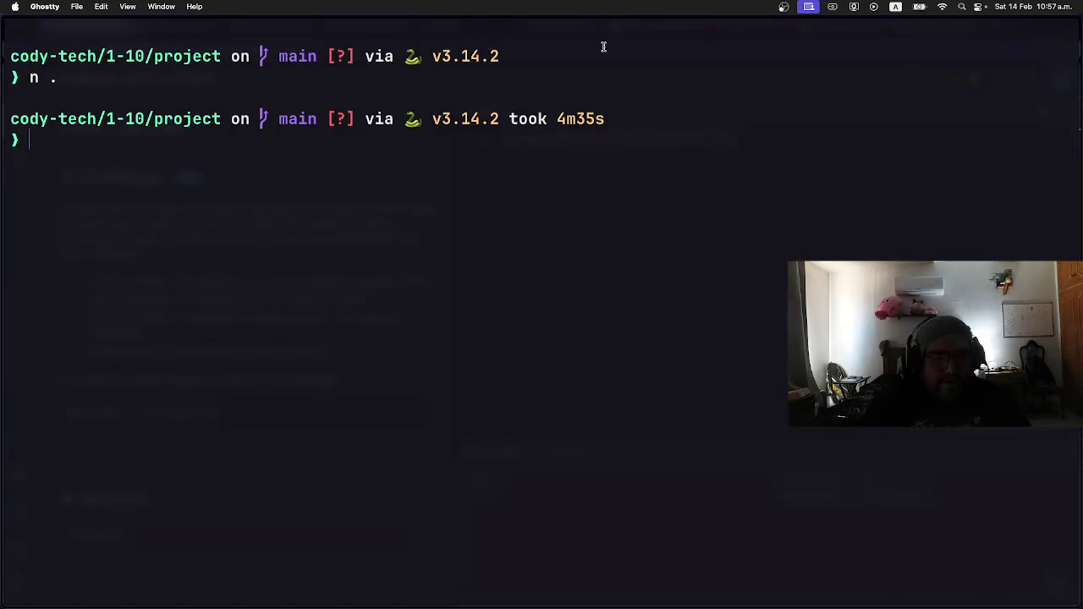
Clear the terminal, list files with ls -ltr and check the python3 version.
text(clear)
key(Return)
text(ls -ltr)
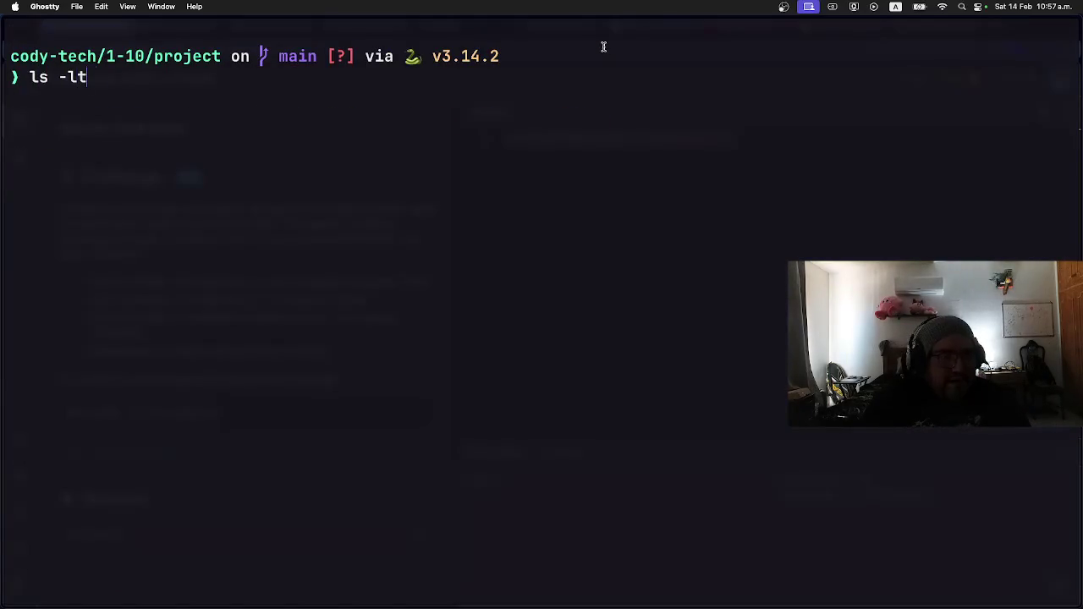
key(Return)
text(python3 )
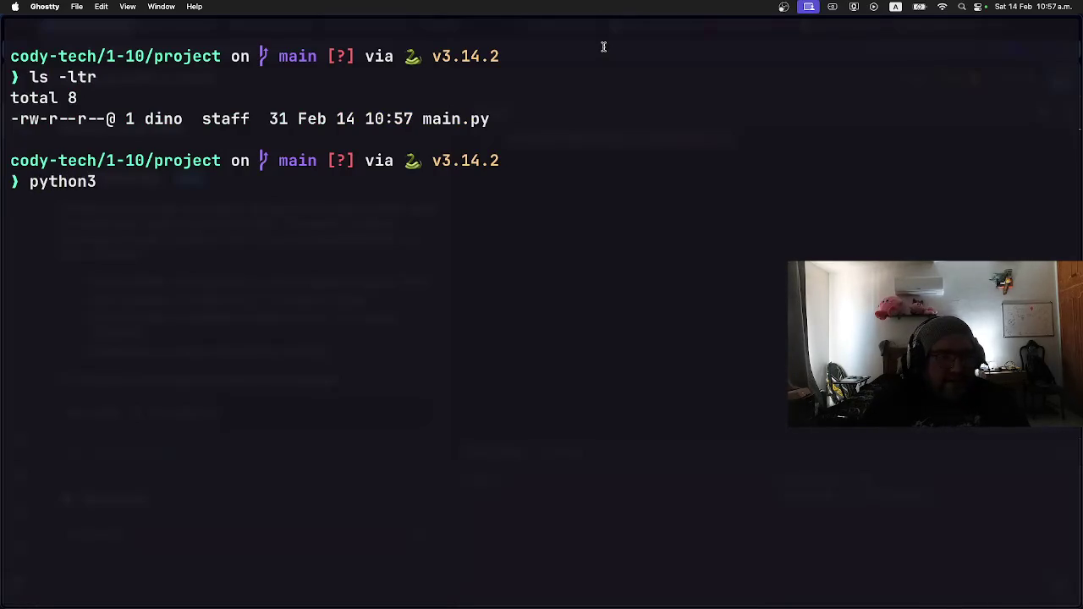
text(--version)
key(Return)
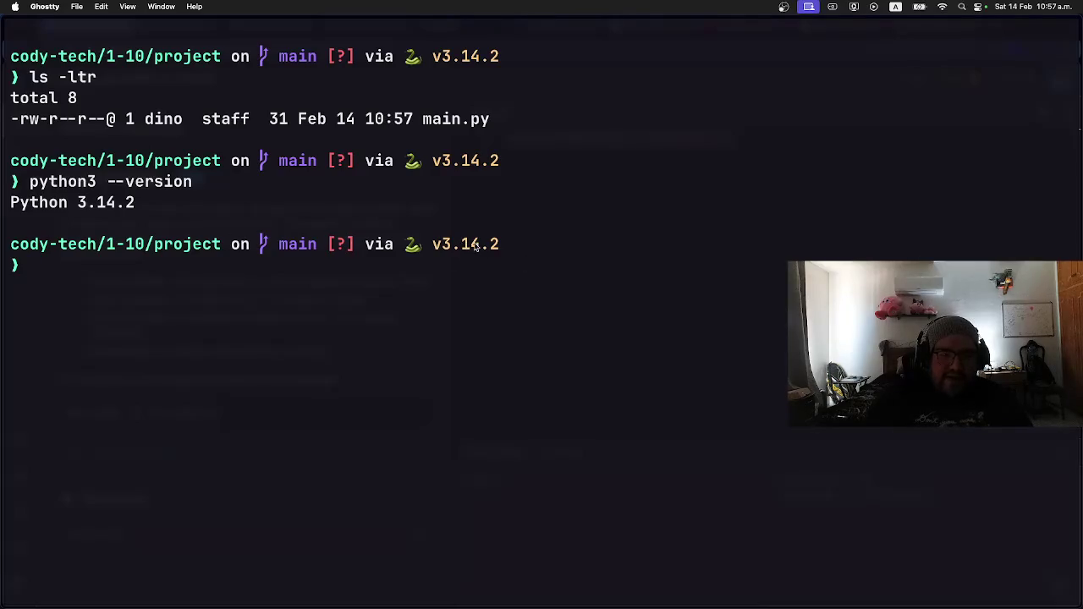
Run python3 main.py to print Welcome to FizzBuzz!
drag(222, 285, 221, 299)
click(171, 289)
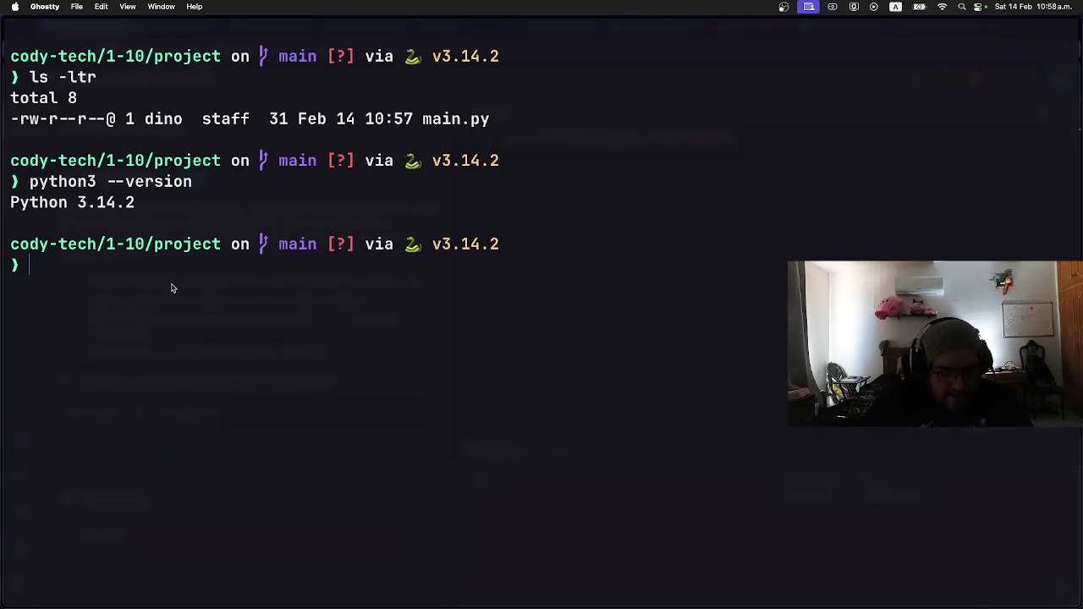
text(python3 )
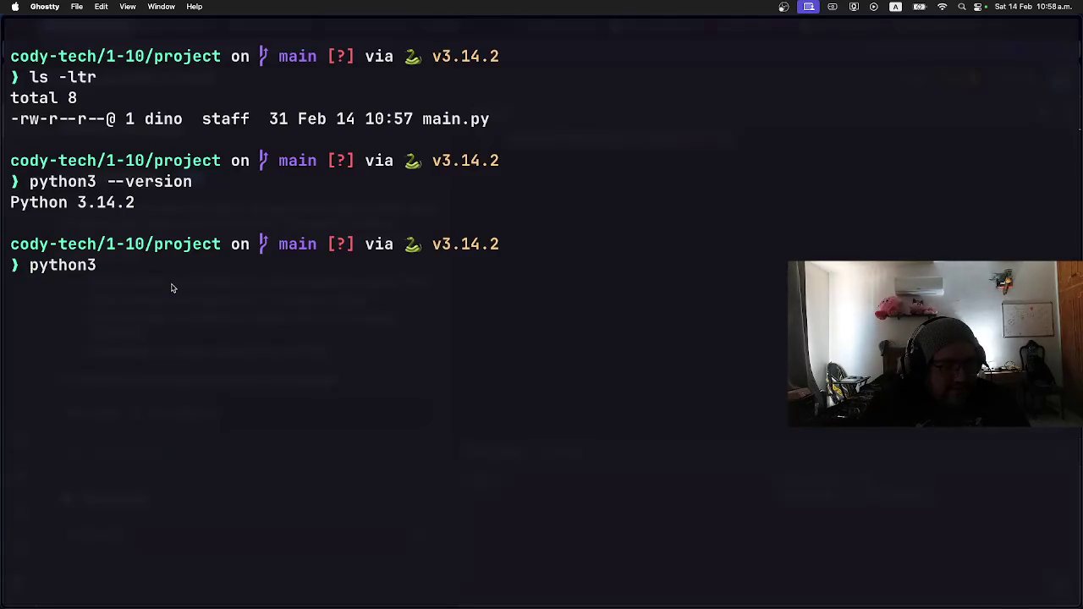
text(main.py)
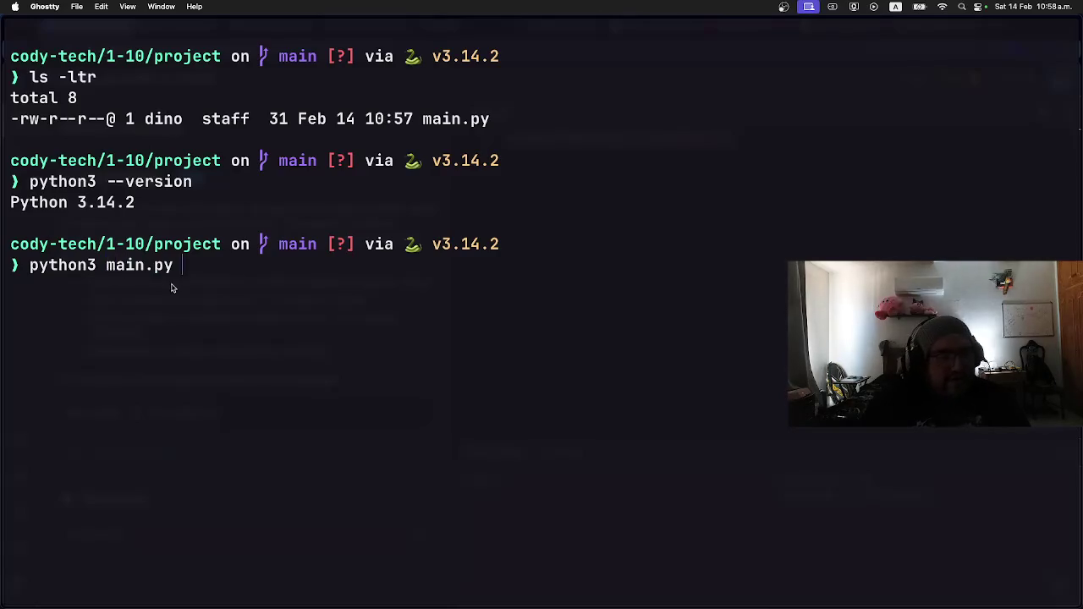
key(Return)
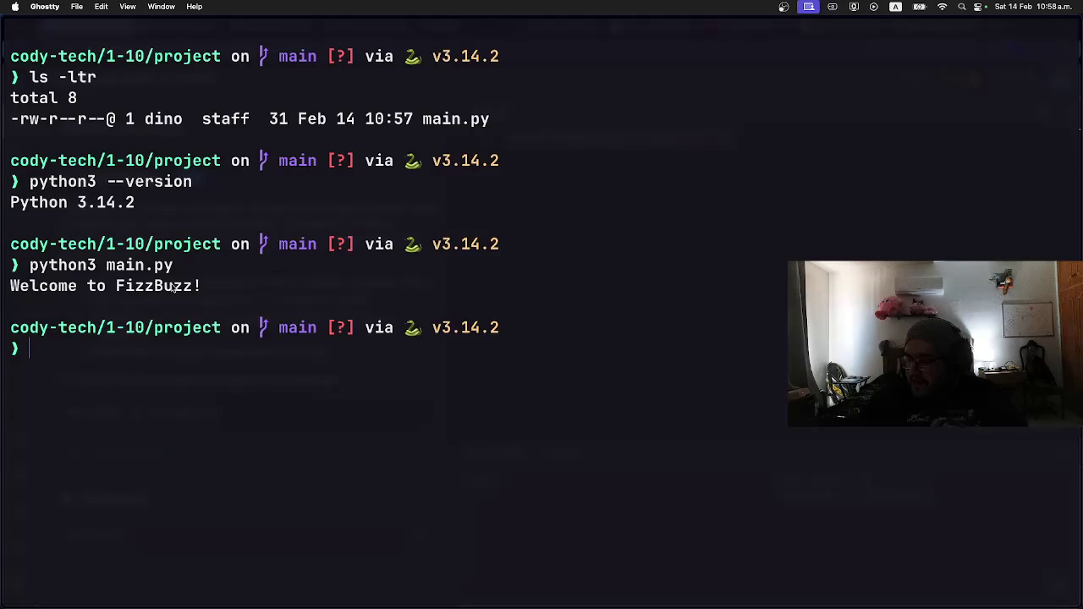
Inspect the print line in Coddy's editor, then return to Ghostty.
key(super+Tab)
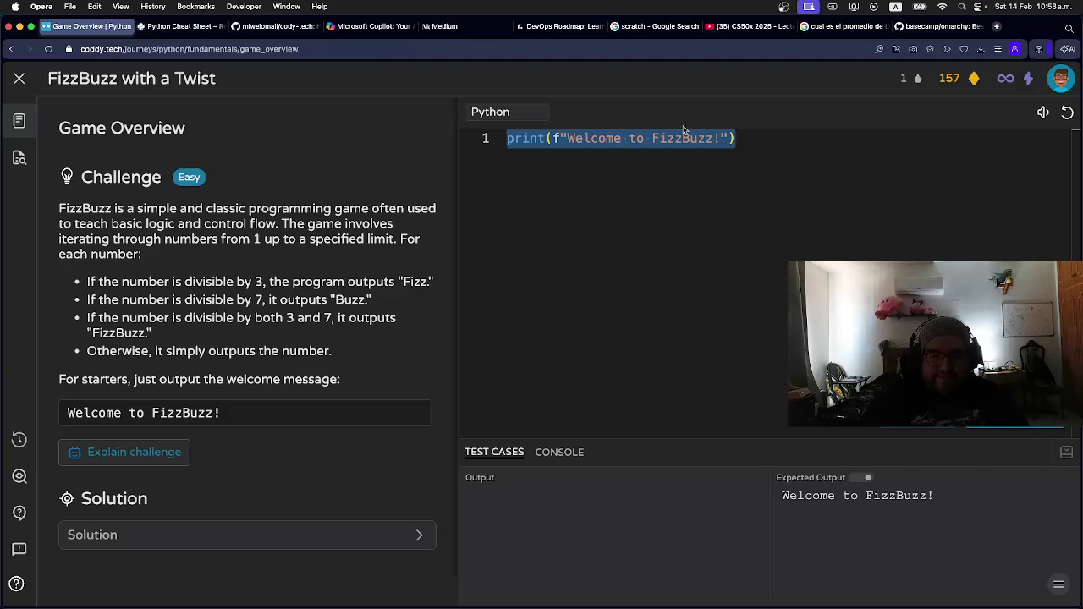
click(680, 141)
click(730, 141)
key(alt+Left)
key(alt+Left)
key(alt+Left)
key(Left)
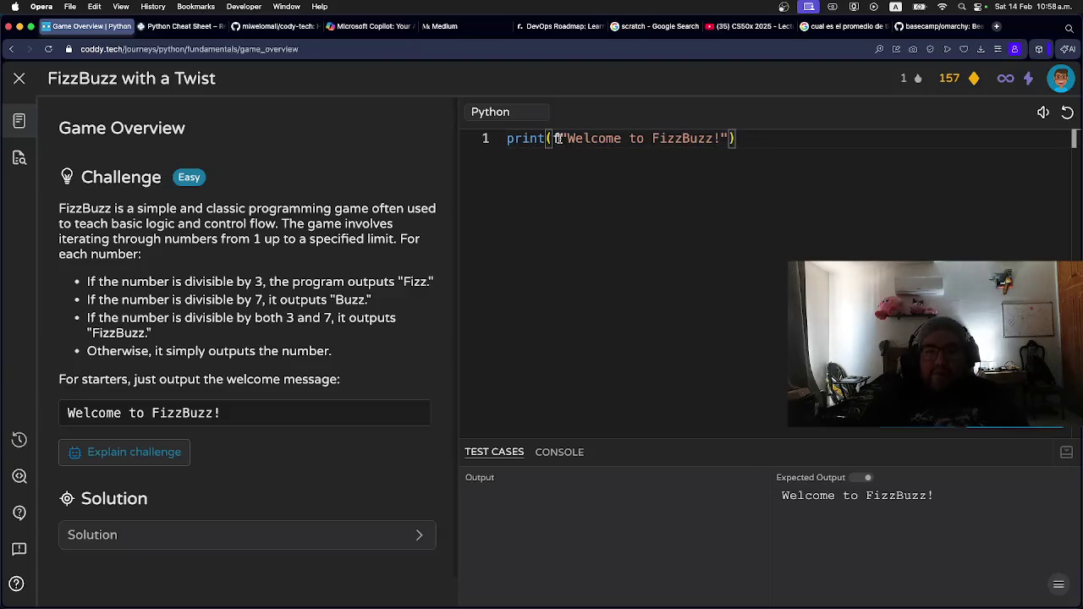
click(741, 139)
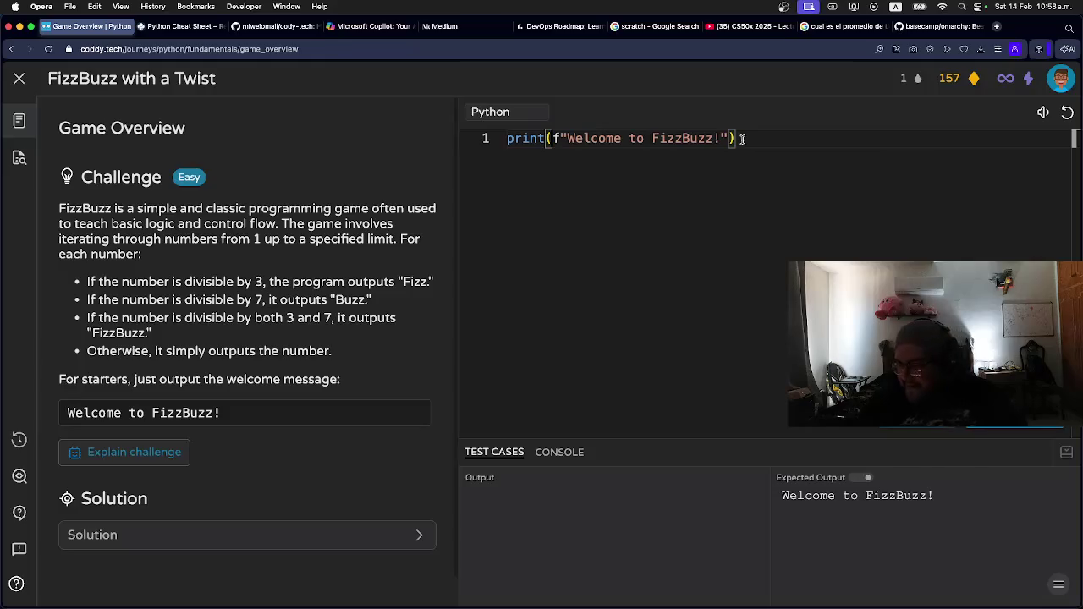
key(super+Tab)
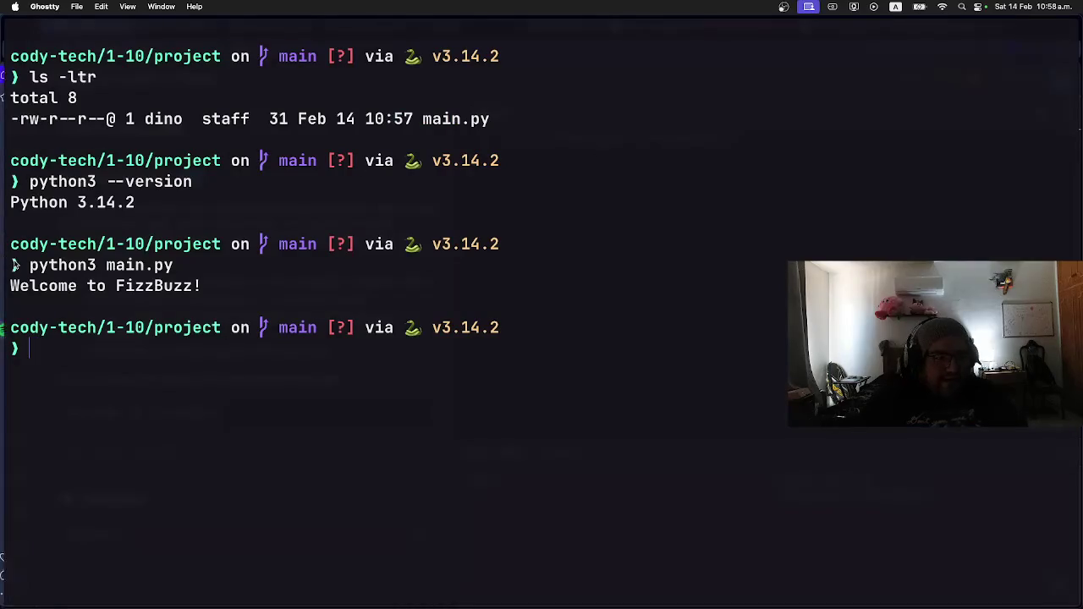
Reopen the project in Neovim with 'n .' and open main.py.
key(Up)
key(Up)
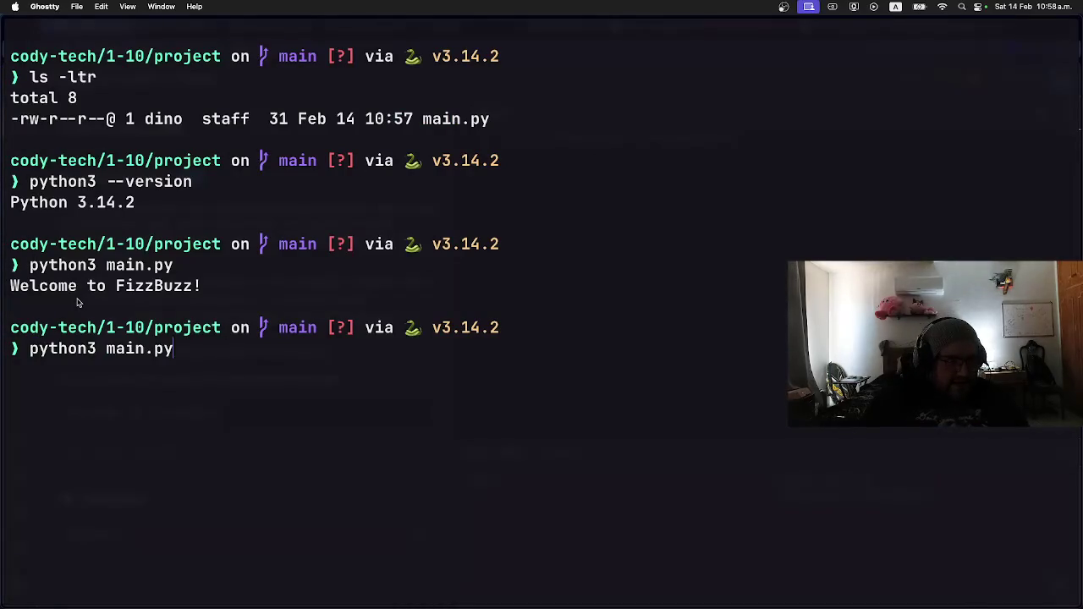
key(Up)
key(ctrl+u)
text(n .)
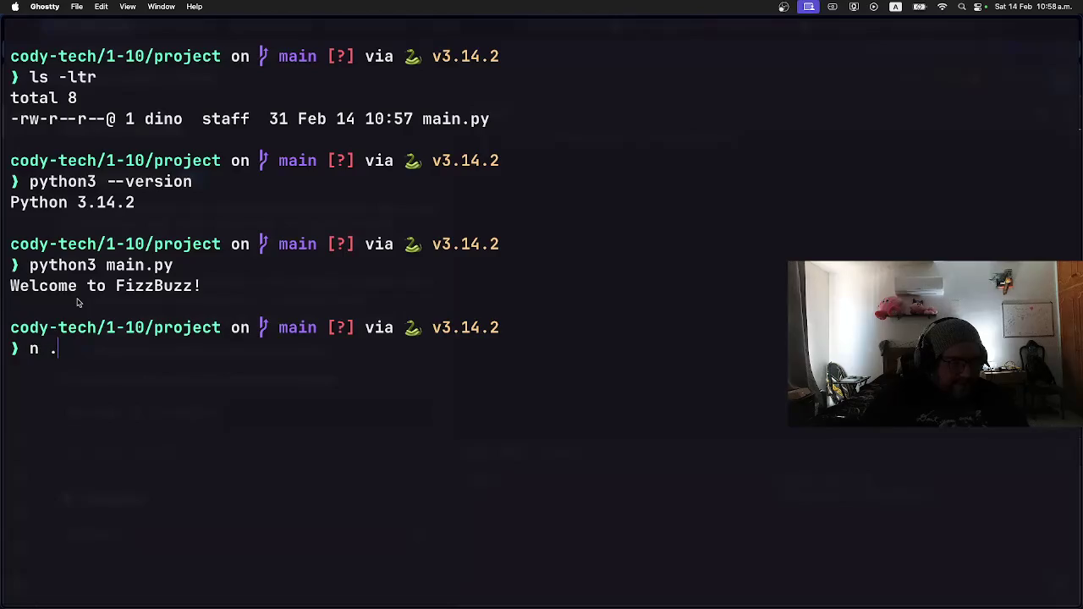
key(Return)
key(Return)
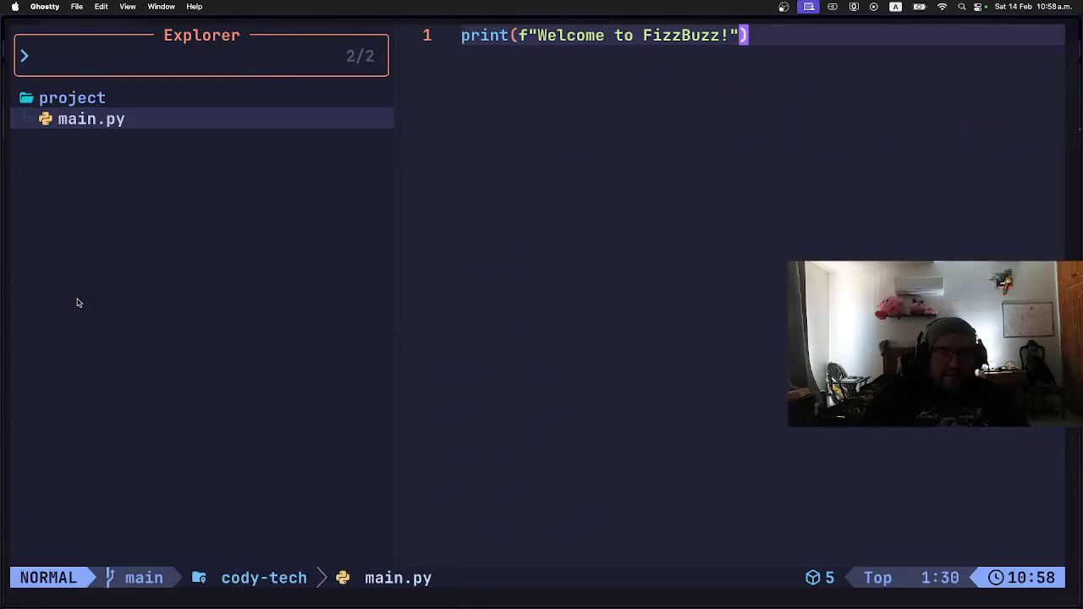
key(h)
key(h)
key(h)
key(h)
key(h)
key(h)
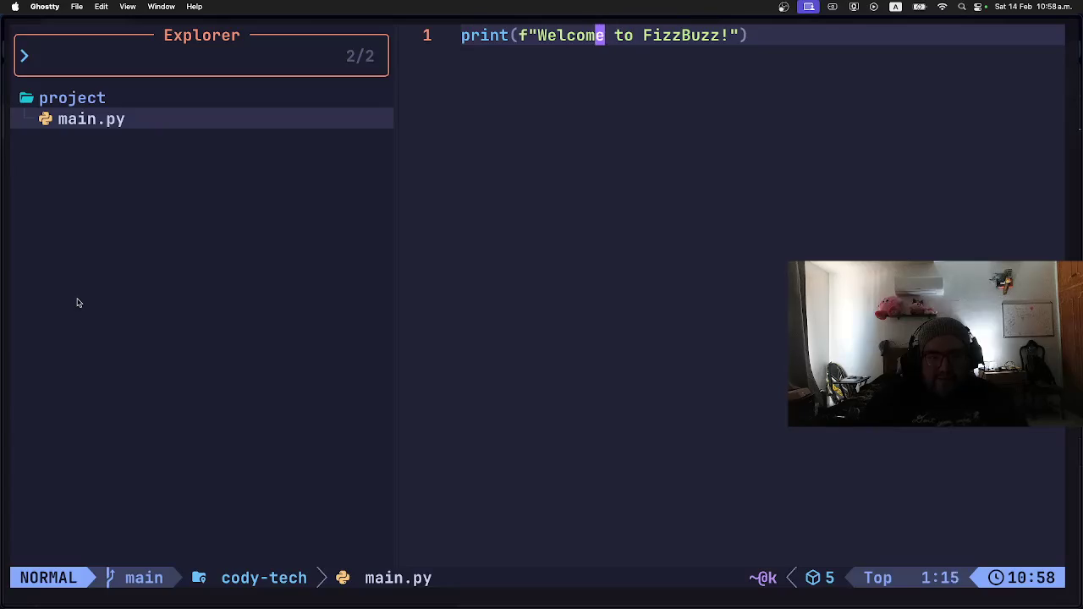
Delete the f prefix before the string's quote and save main.py with :wq.
key(i)
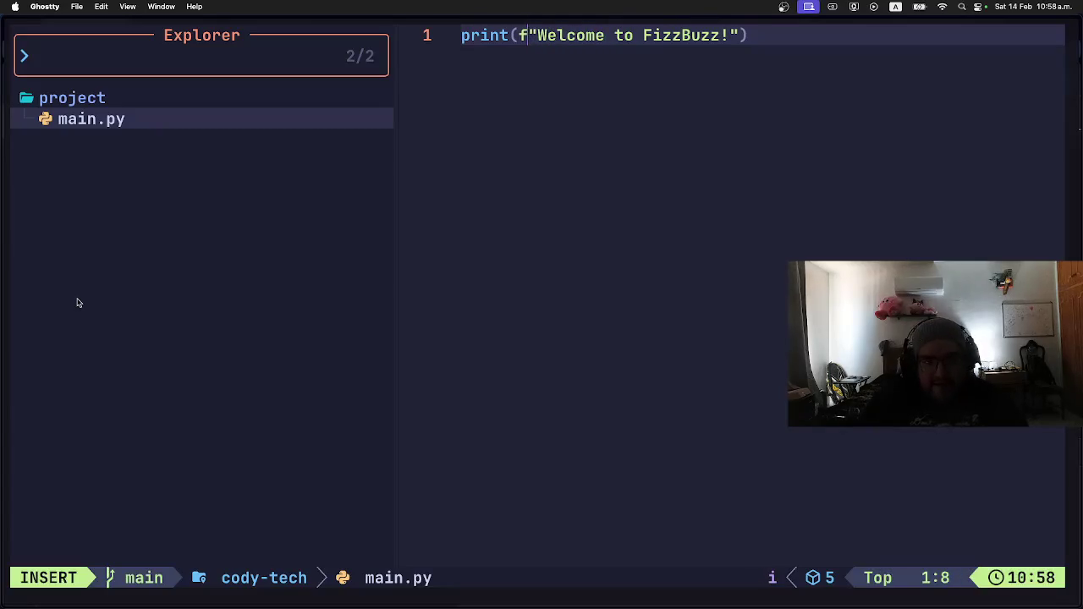
key(BackSpace)
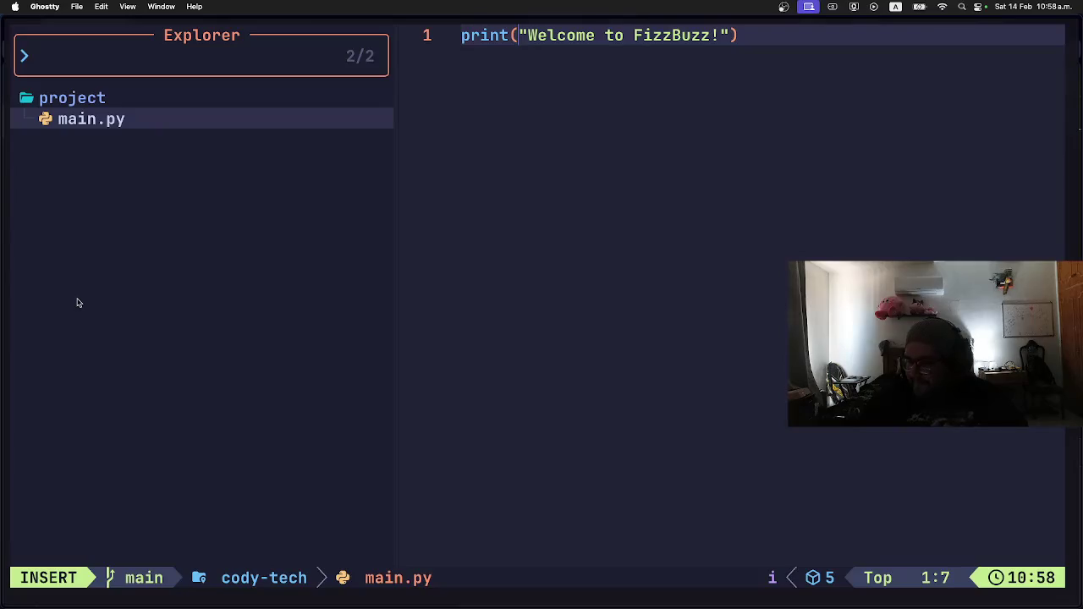
key(Escape)
key(colon)
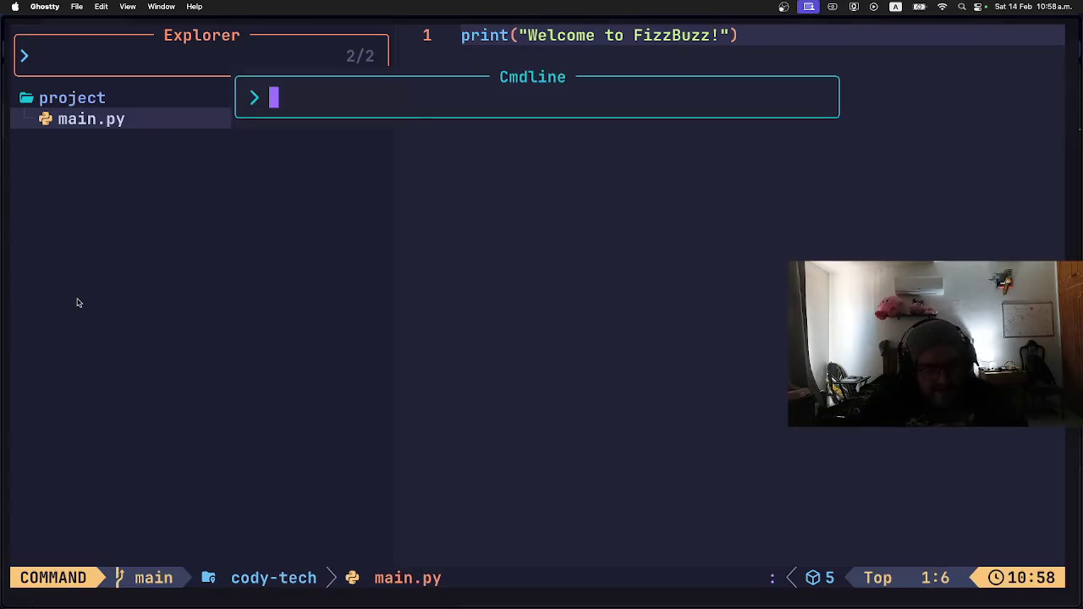
text(wq)
key(Return)
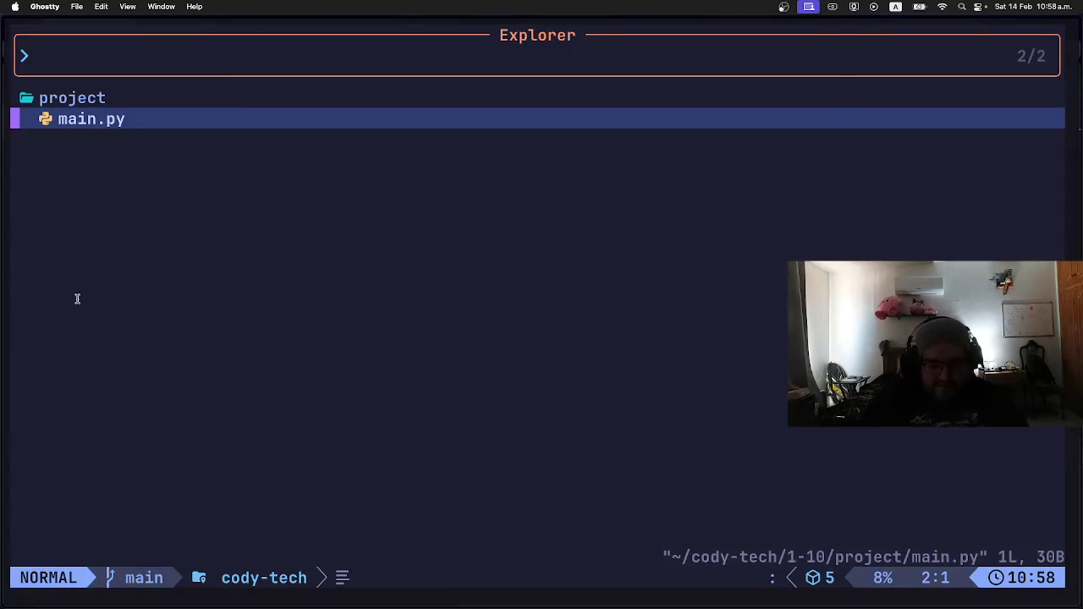
Close the Explorer with :q and quit Neovim with :qall.
key(colon)
text(q)
key(Return)
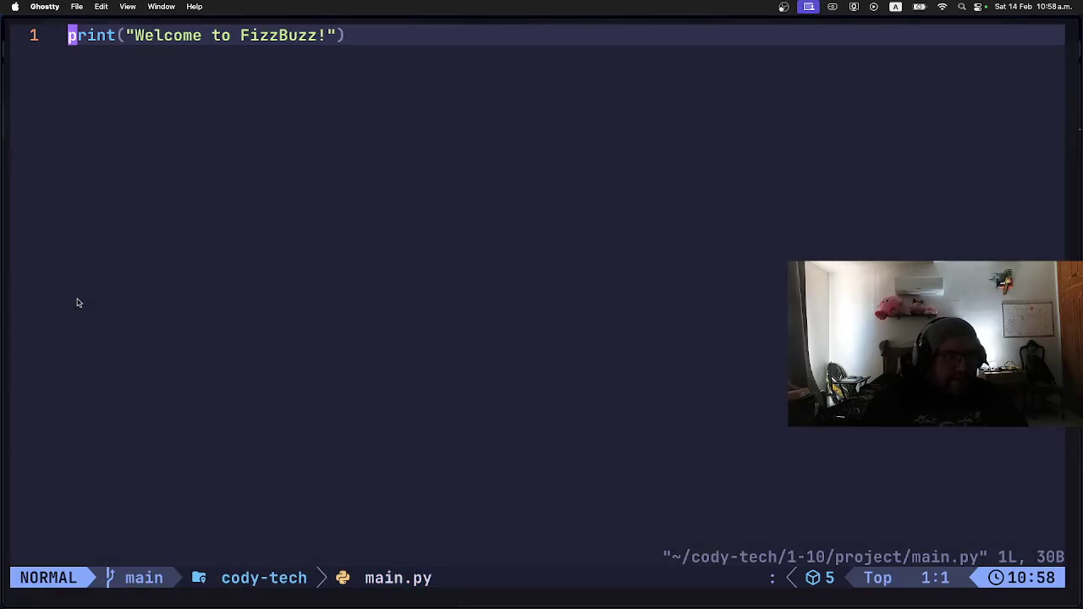
key(colon)
text(qa)
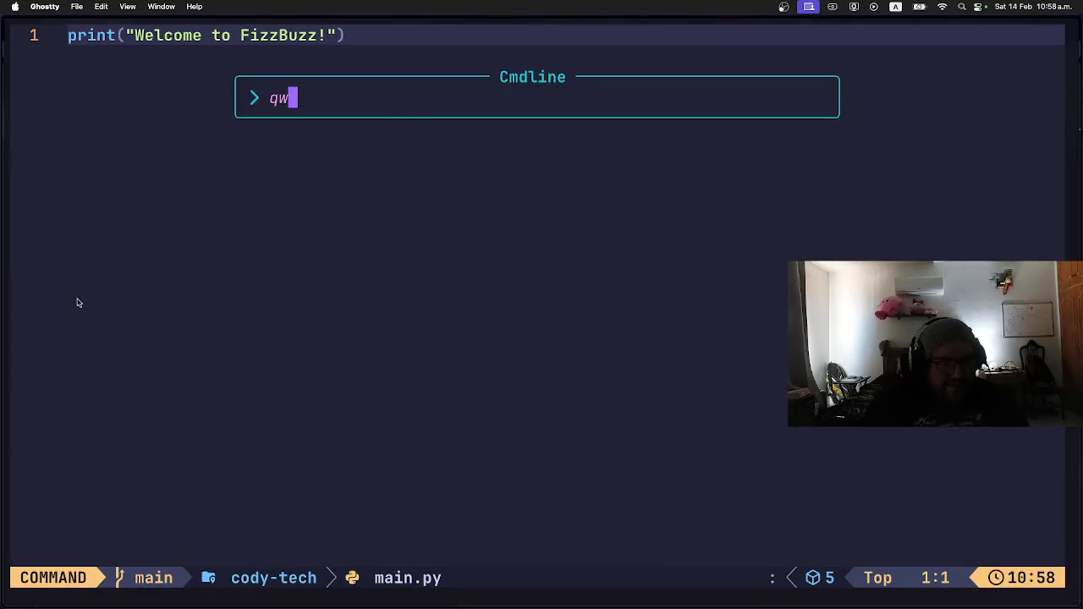
text(ll)
key(Return)
Rerun python3 main.py from shell history and browse earlier commands.
key(Up)
key(Up)
key(Up)
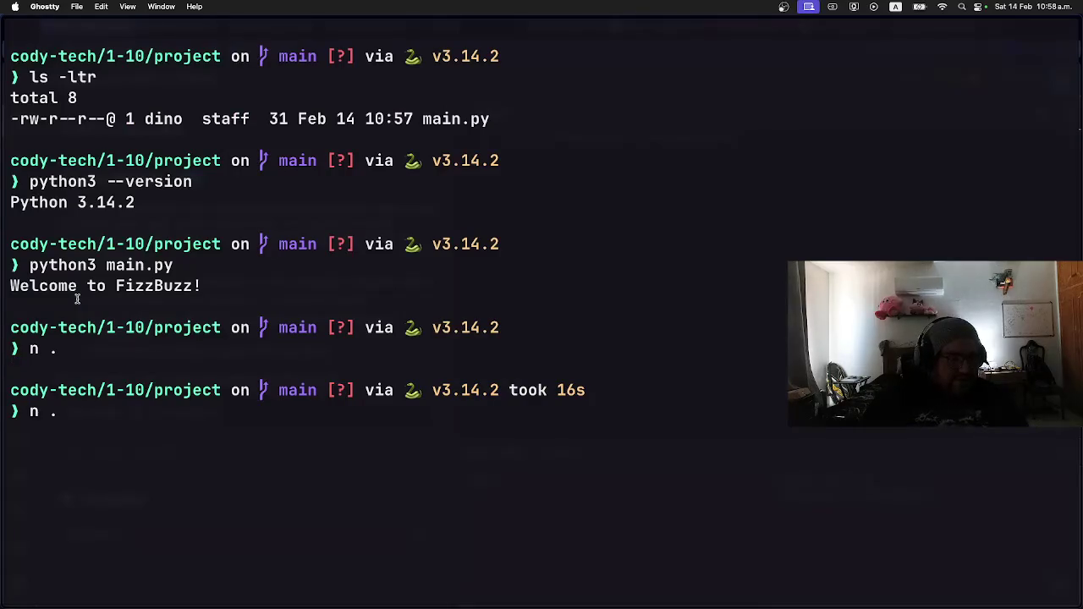
key(Down)
key(Return)
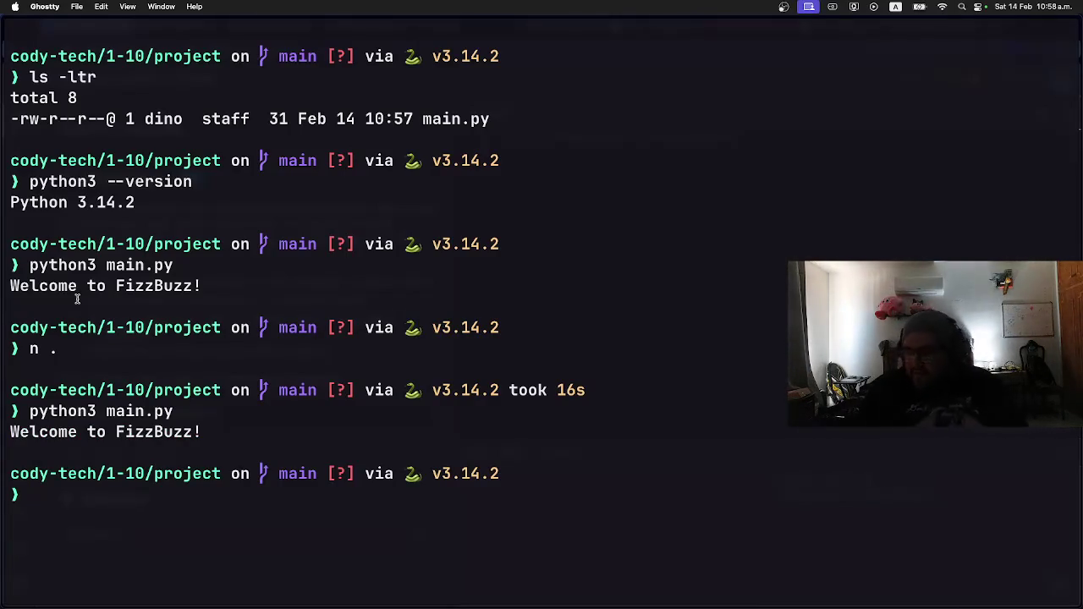
key(Up)
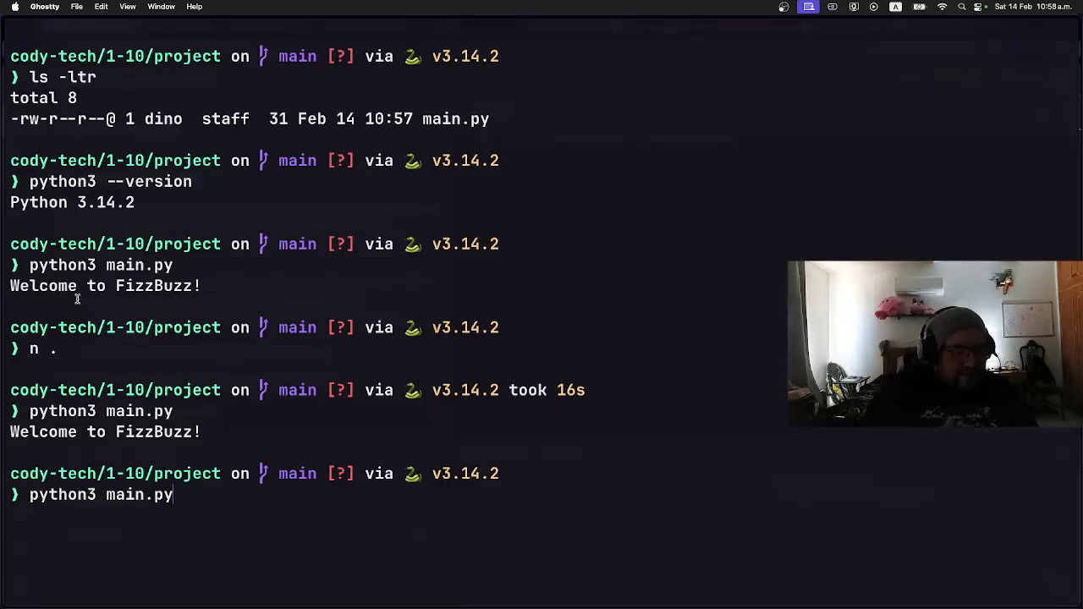
key(Up)
key(Up)
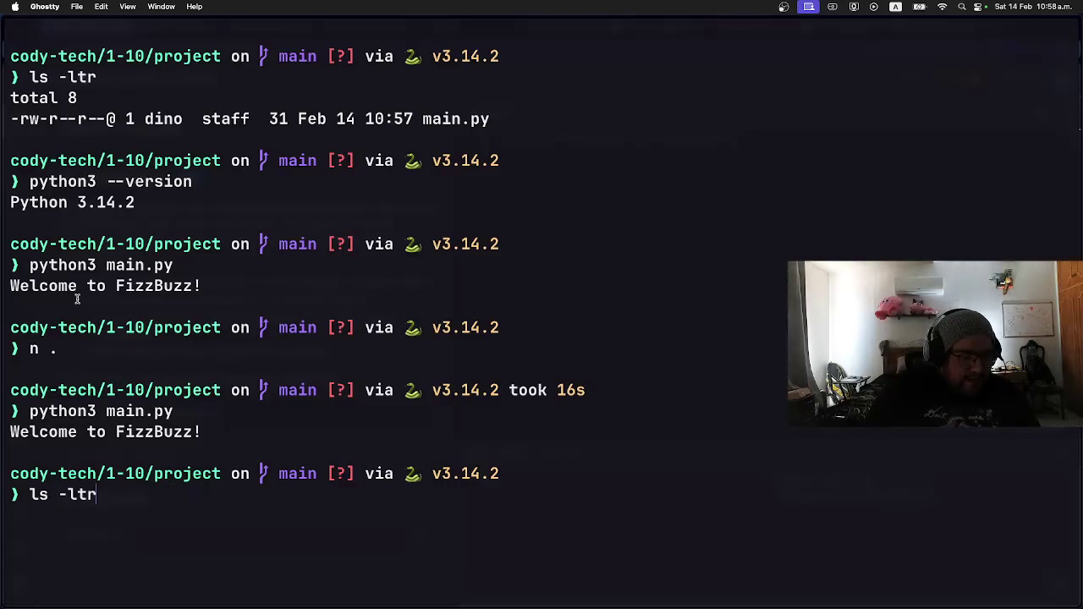
key(Up)
key(Down)
key(Down)
key(Down)
key(Down)
key(Down)
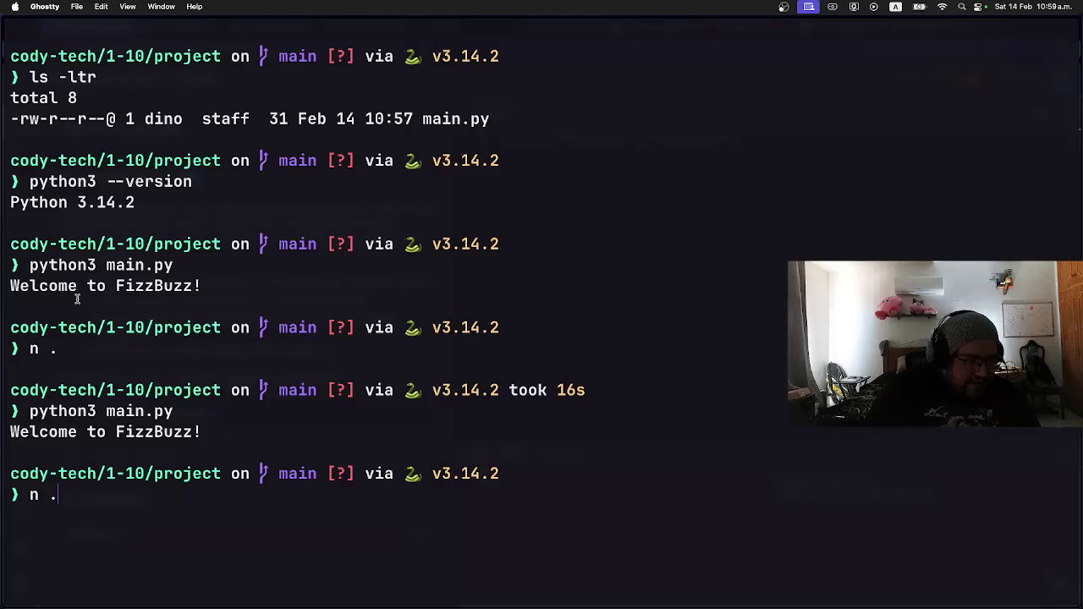
key(Up)
key(Up)
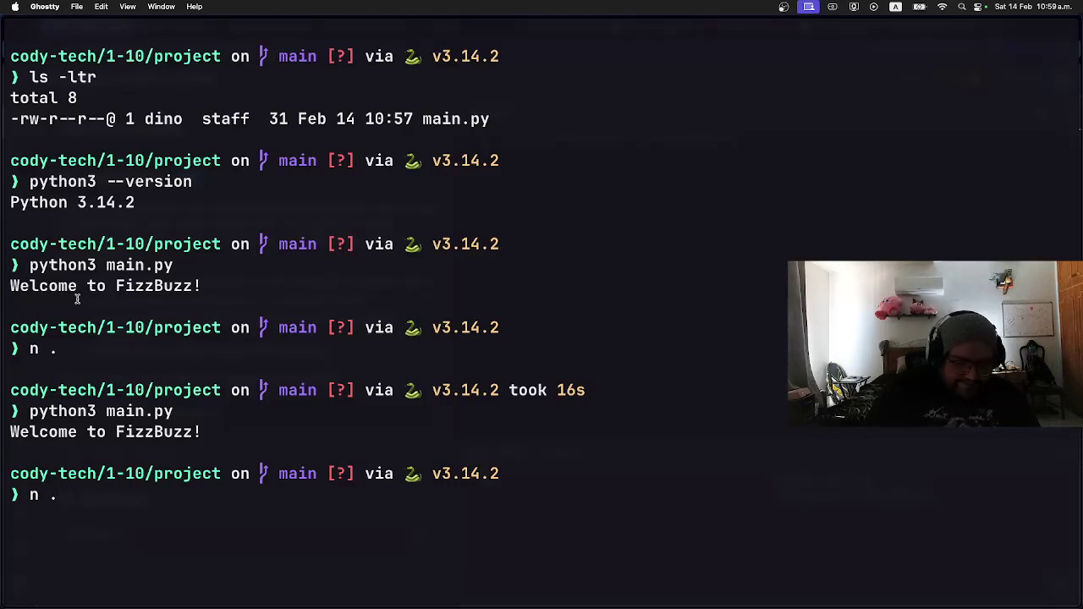
Reopen main.py in Neovim and restore the f prefix on the print string.
key(Return)
key(j)
key(Return)
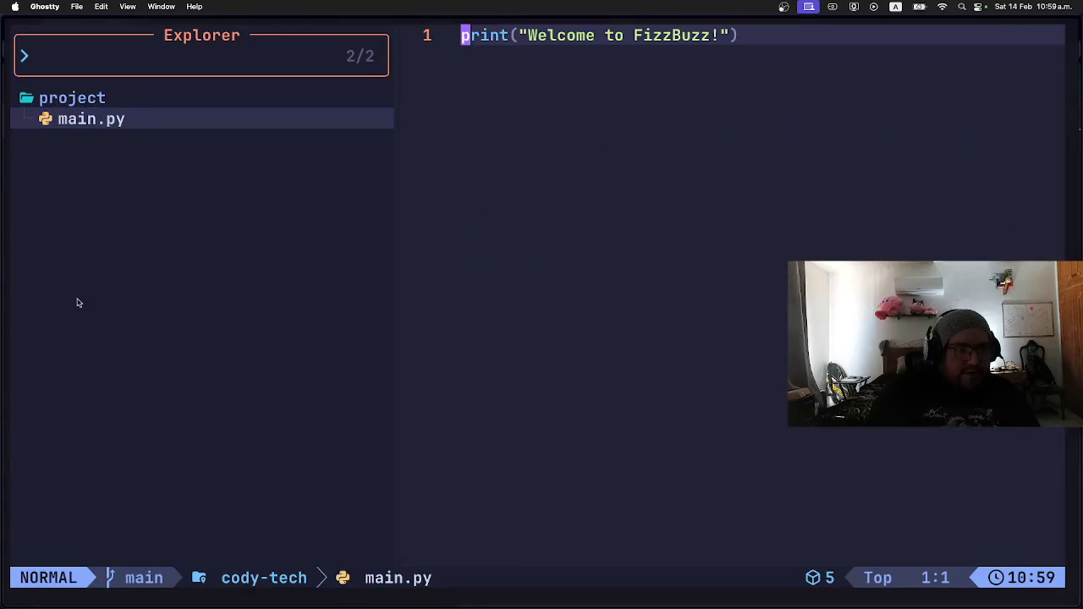
key(Right)
key(Right)
key(Right)
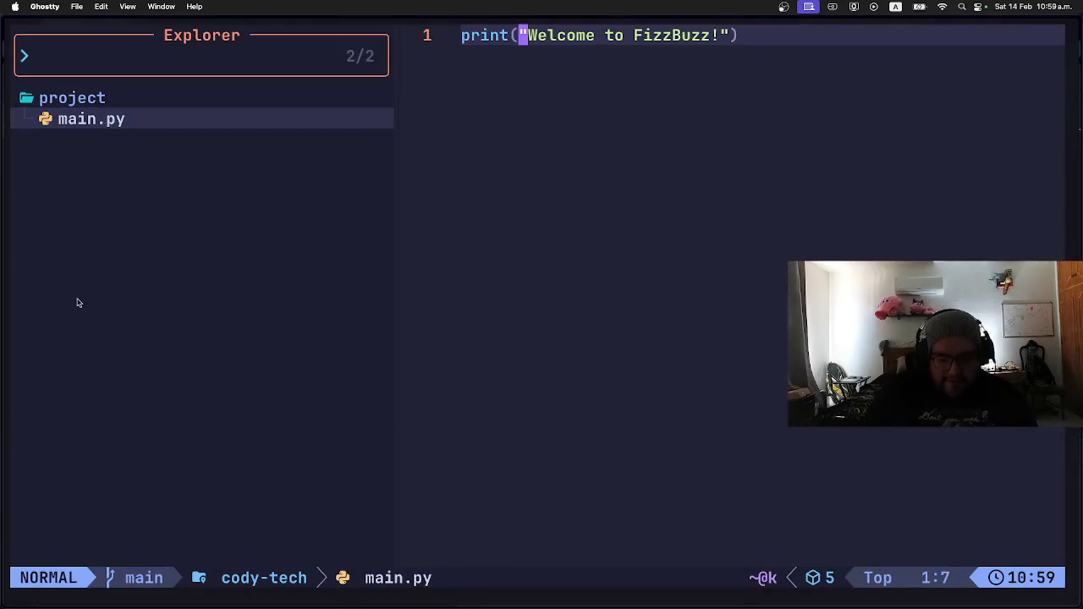
text(int(f)
key(Escape)
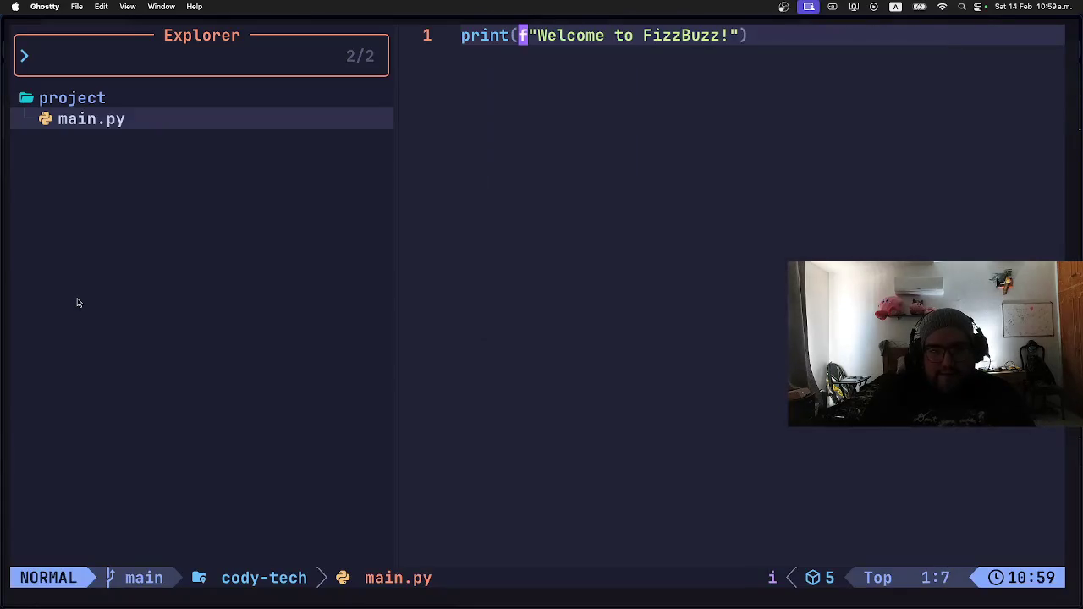
Save and quit with :wqall, clear the terminal and rerun python3 main.py.
key(colon)
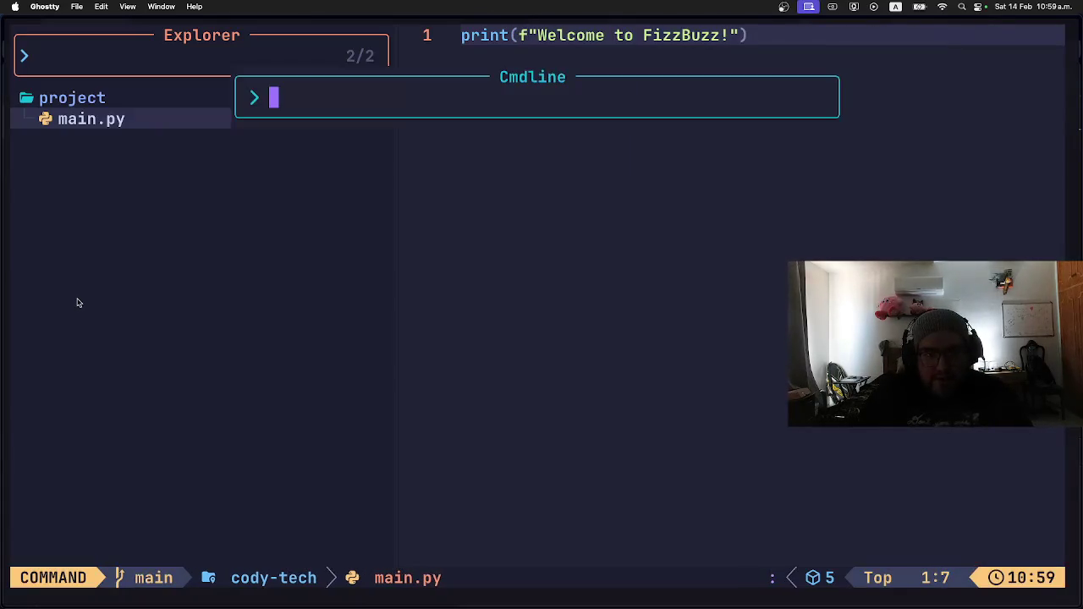
text(wqall)
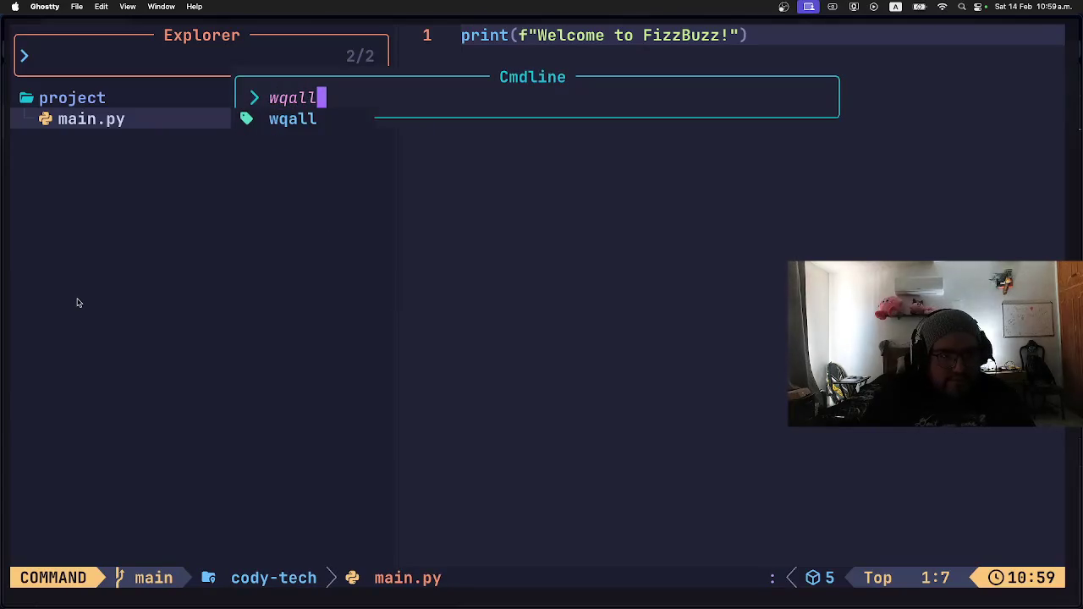
key(Return)
text(clear)
key(Return)
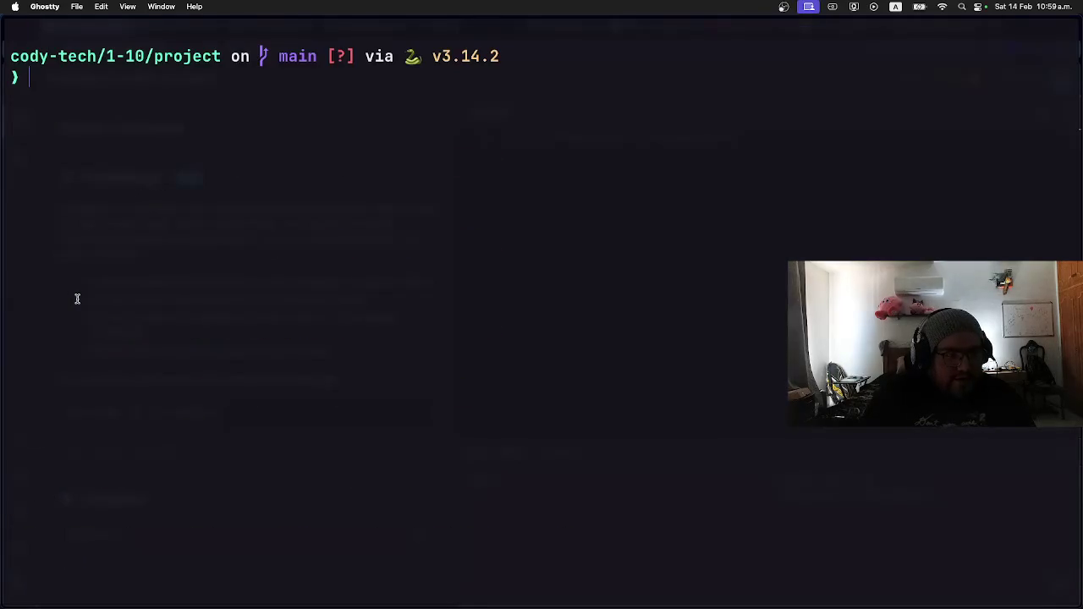
key(Up)
key(Up)
key(Down)
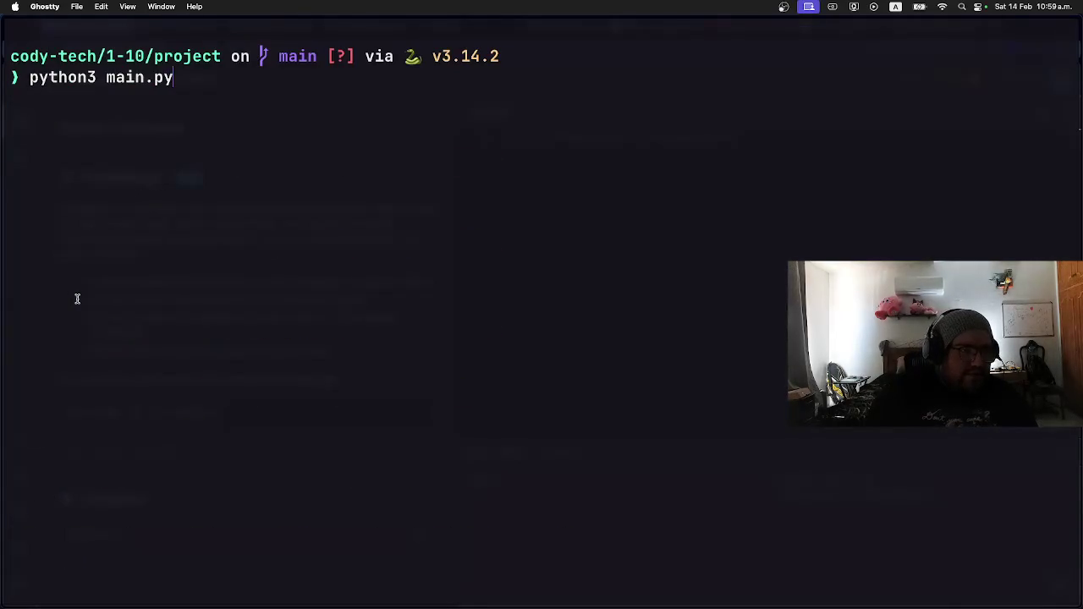
key(Return)
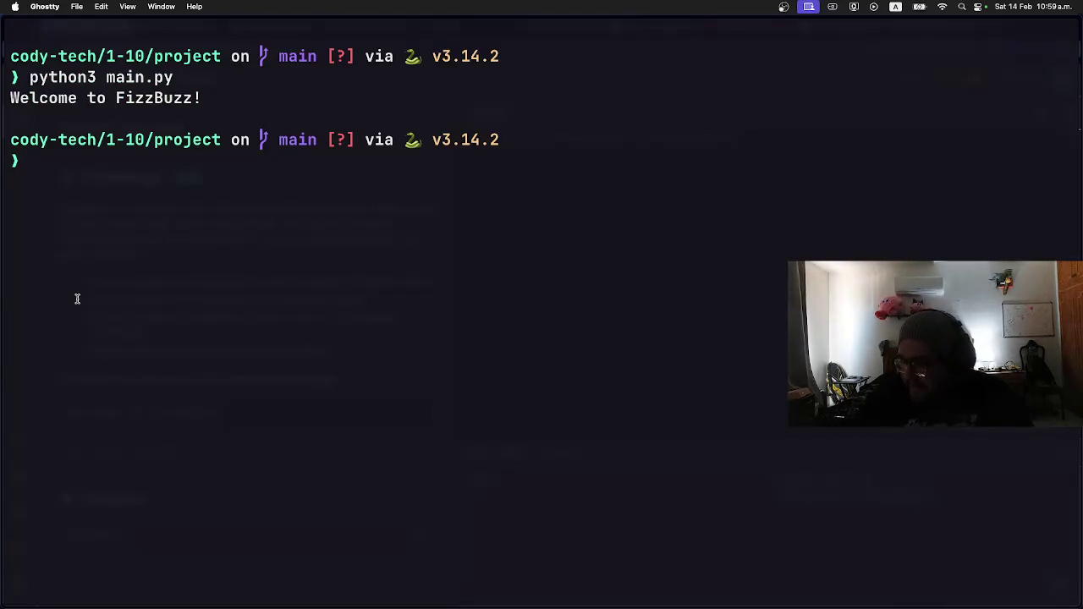
key(super+Tab)
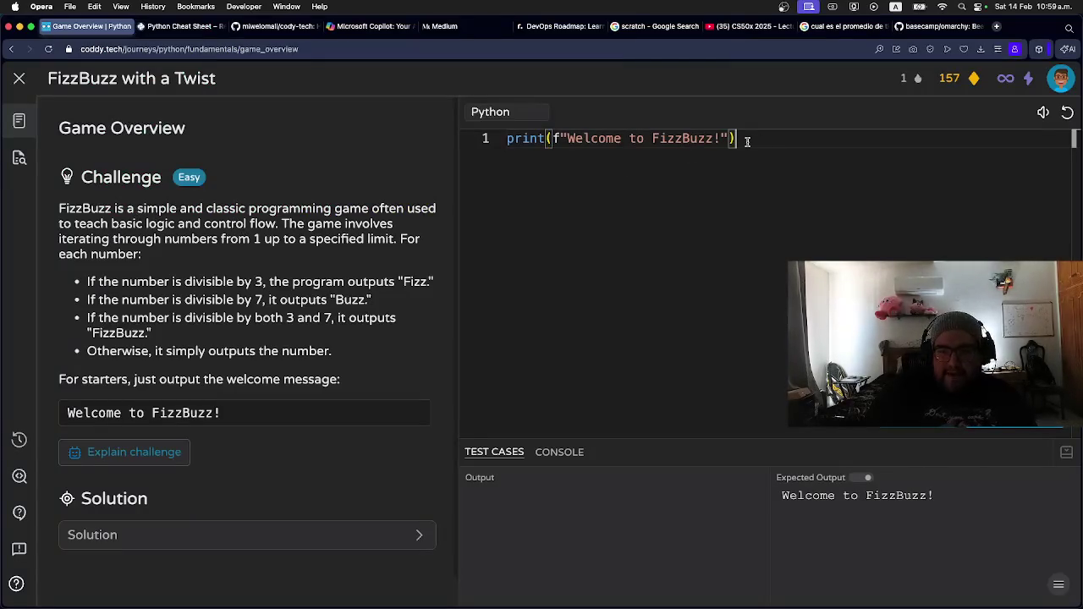
Insert the comment '# Subchapter 1: Welcome message' above the print line.
double_click(507, 140)
click(508, 140)
key(Return)
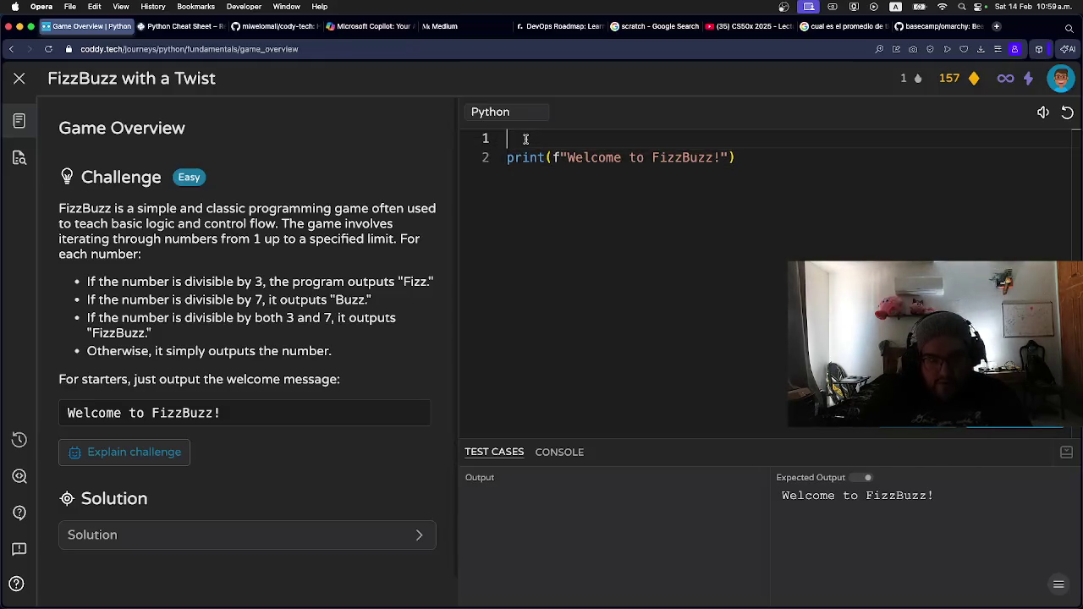
text(# )
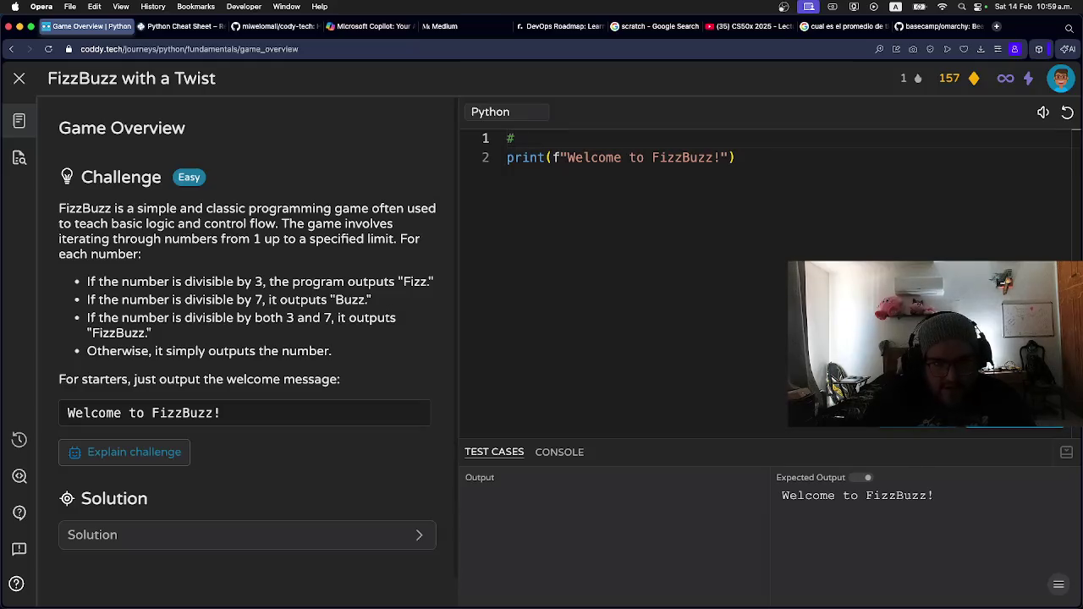
text(Subchap)
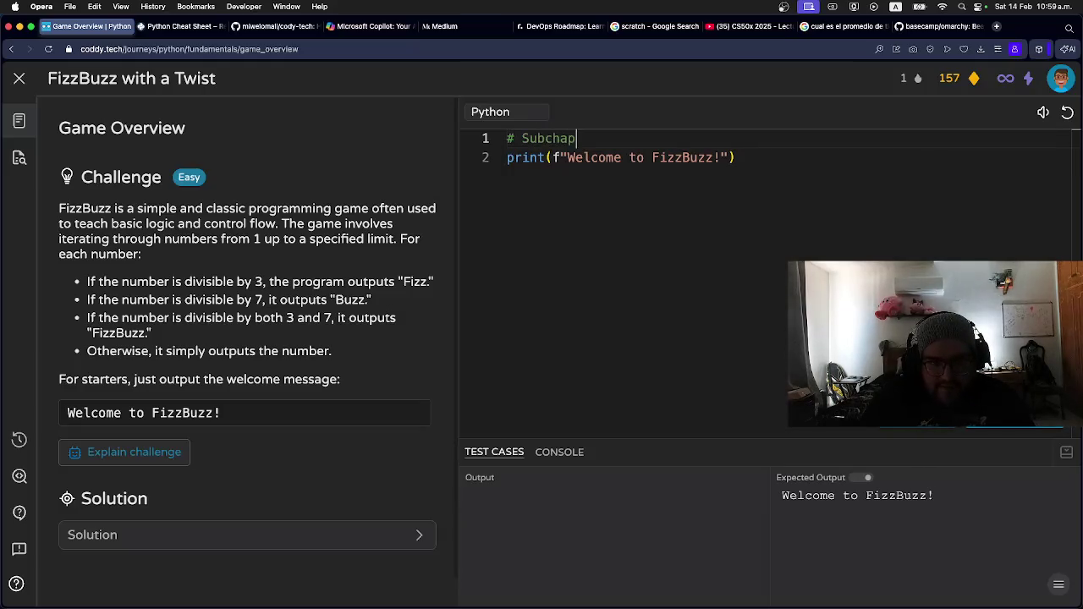
text(ter 1)
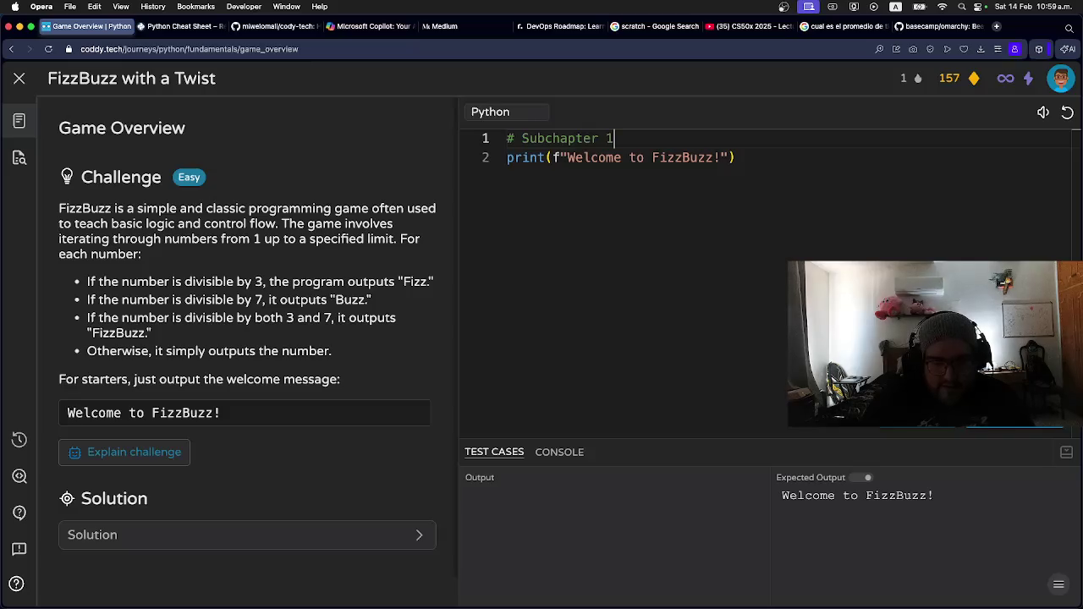
text(:)
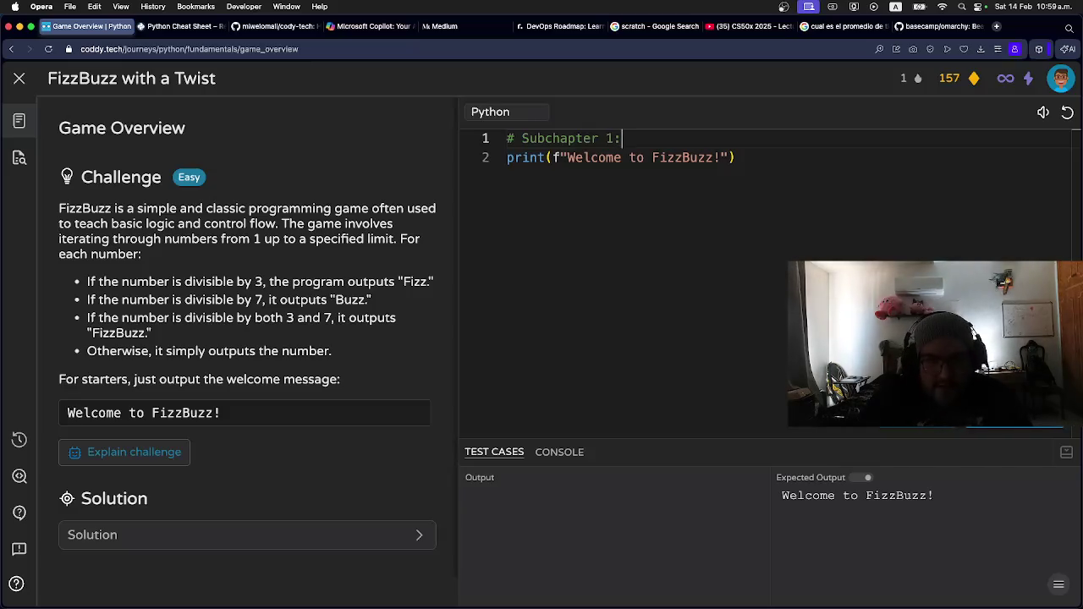
text( Pt)
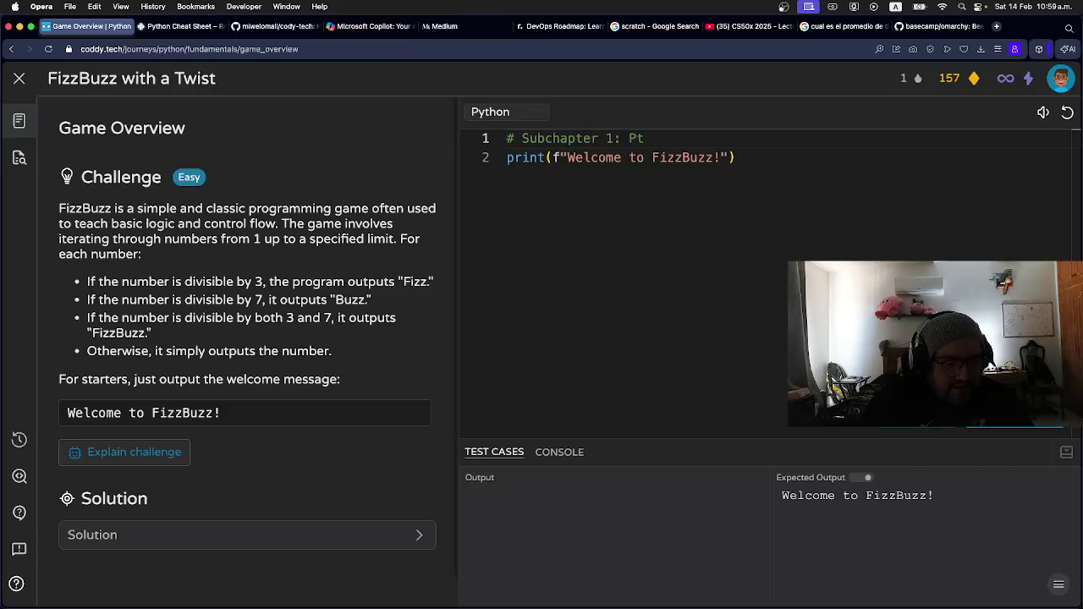
key(BackSpace)
key(BackSpace)
text(W)
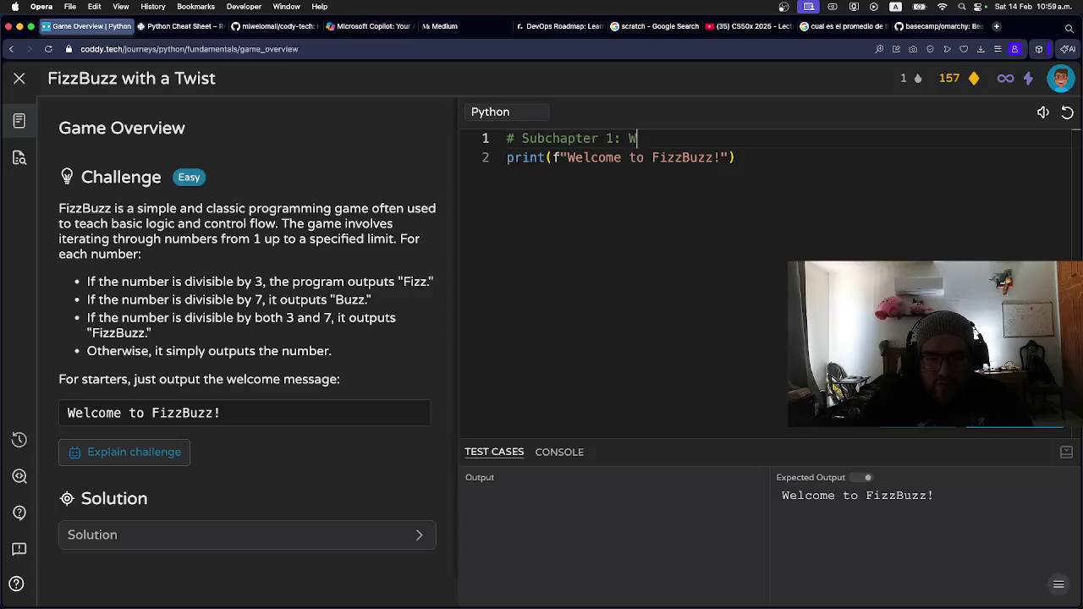
text(elcome me)
text(ssage)
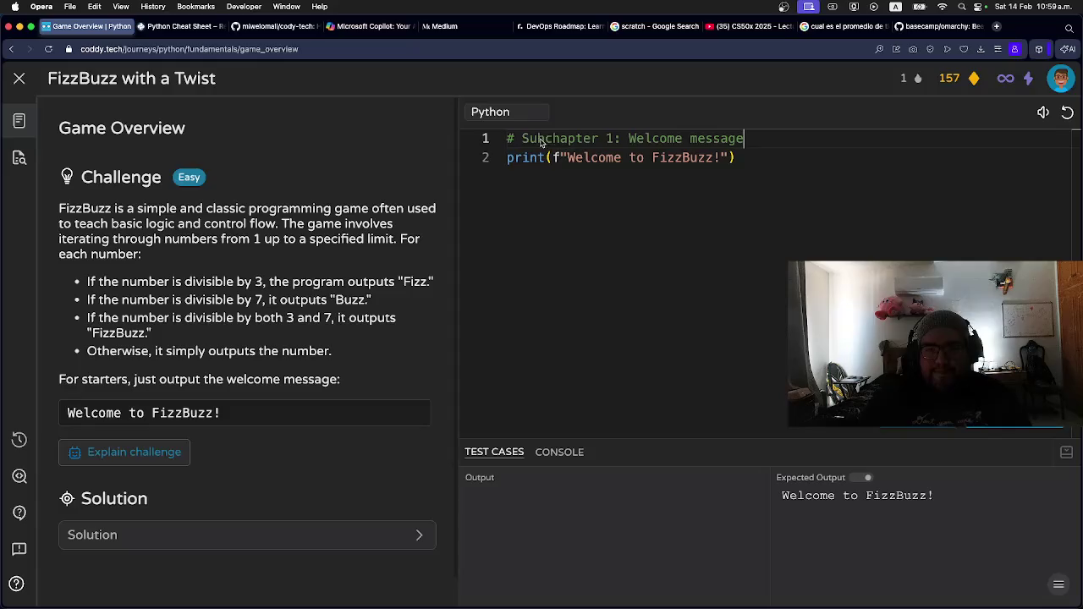
Check the code and select the expected output 'Welcome to FizzBuzz!' for comparison.
click(514, 142)
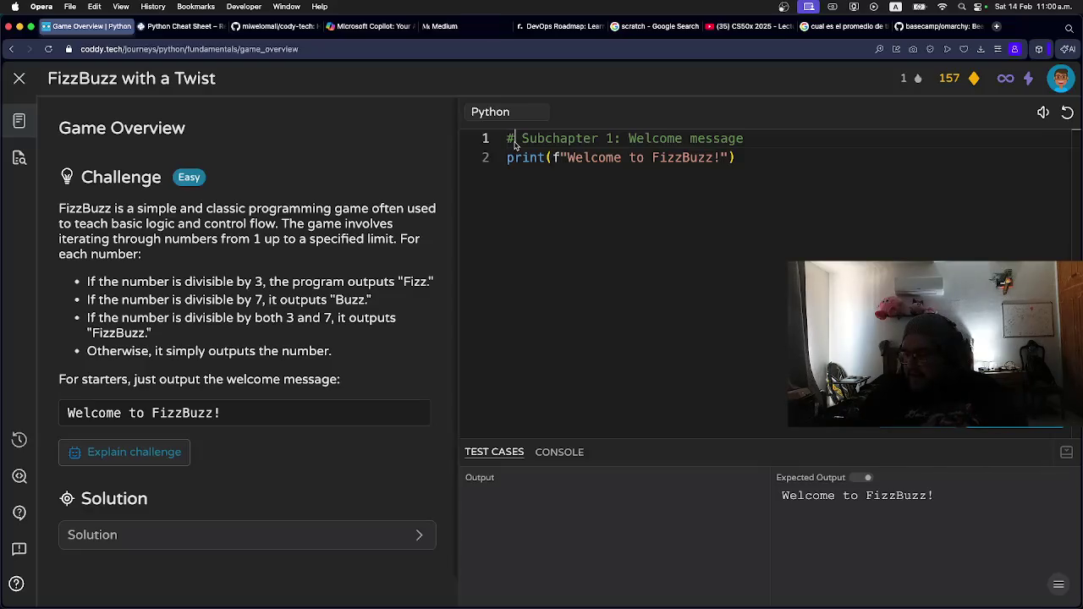
click(738, 158)
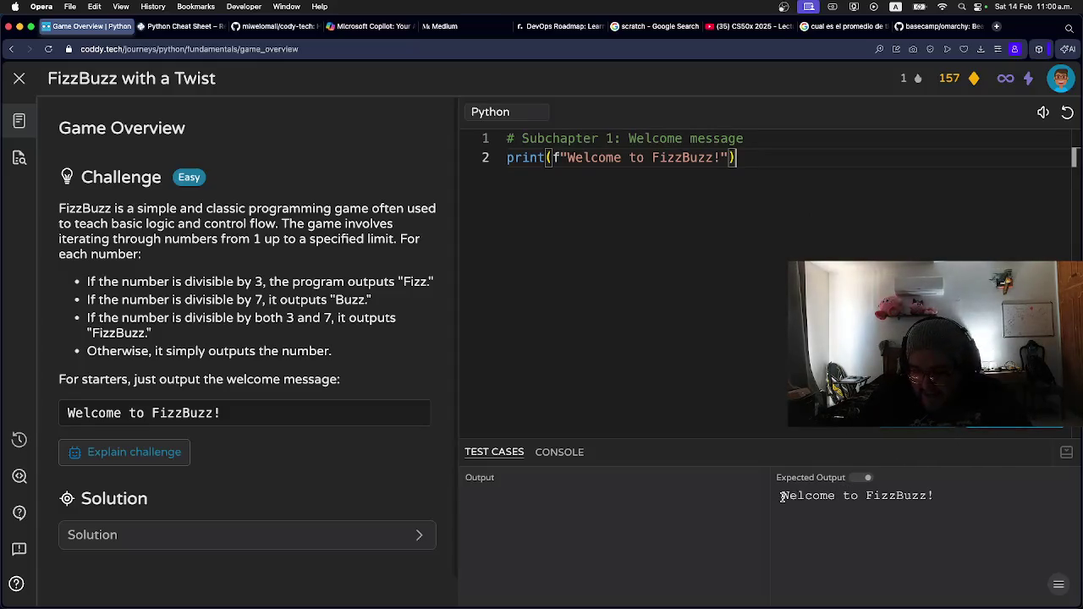
drag(780, 496, 933, 498)
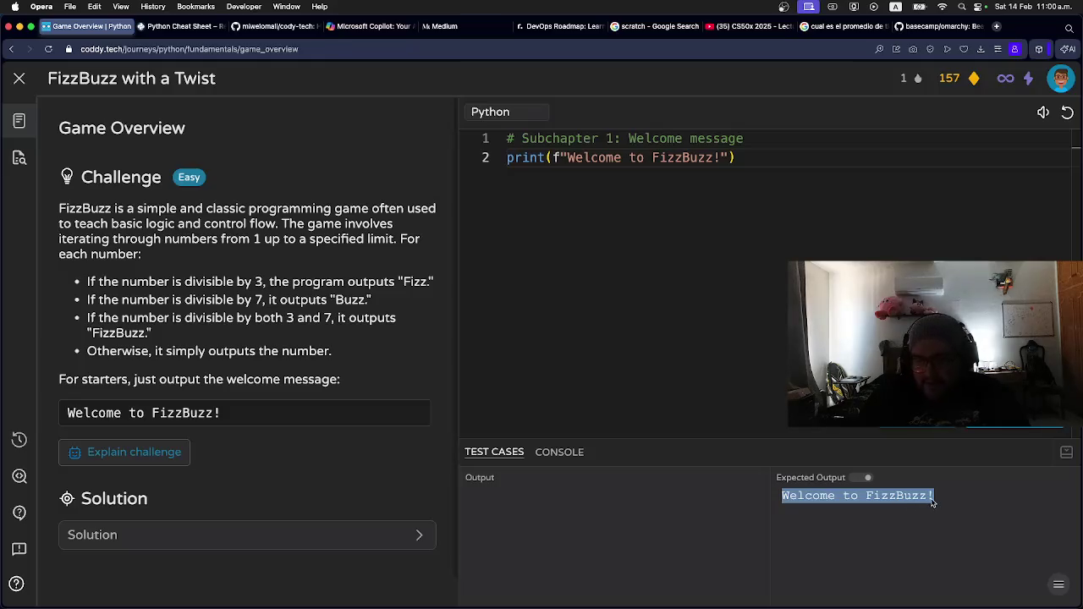
click(741, 159)
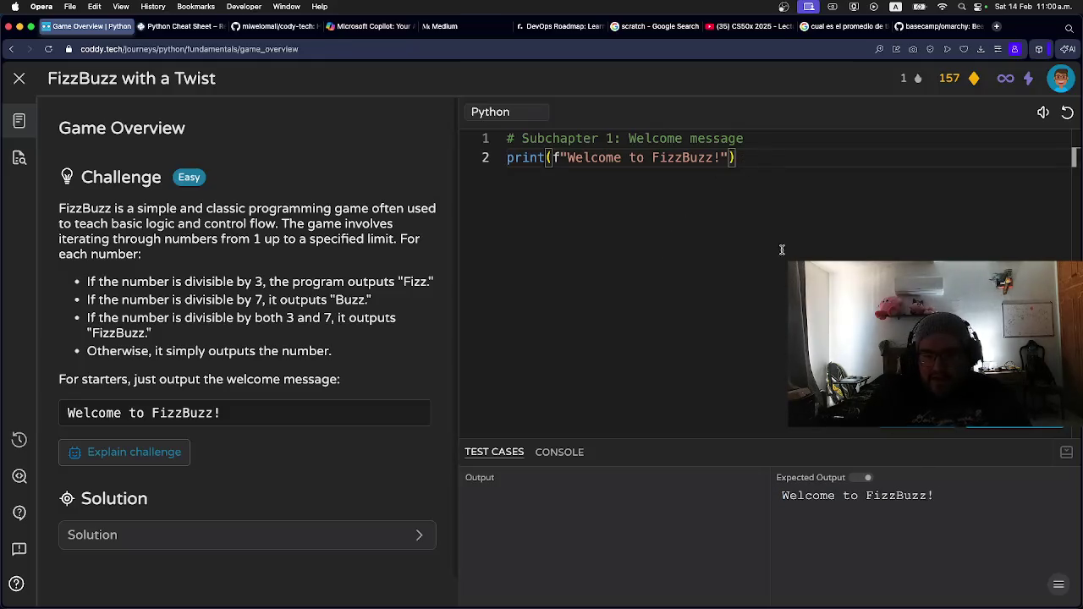
Submit the welcome-message solution with Cmd+Enter and request its AI analysis, scored 9 Good.
key(super+Return)
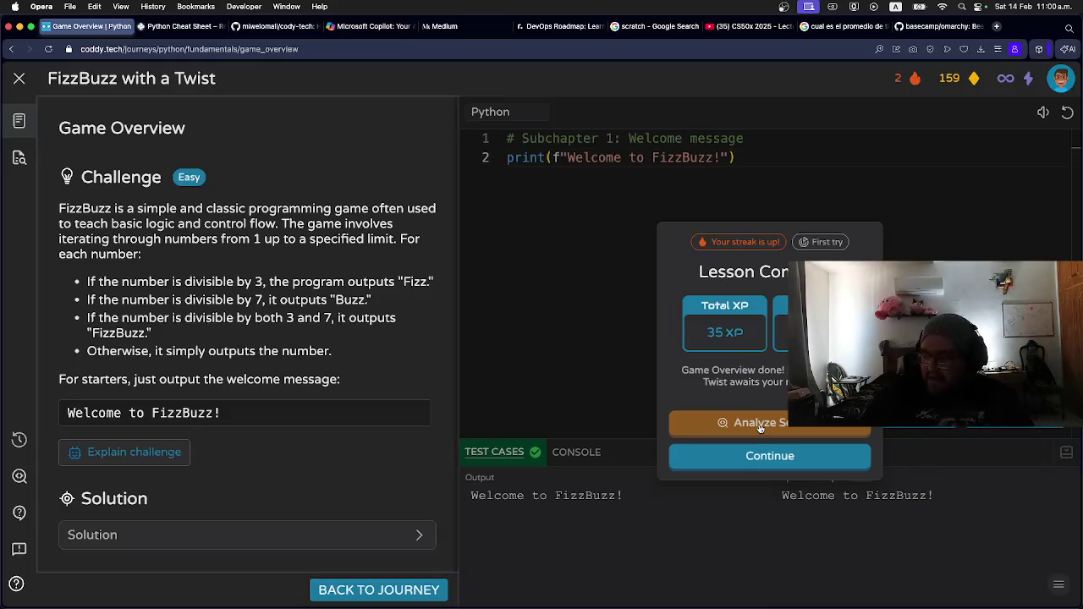
click(759, 426)
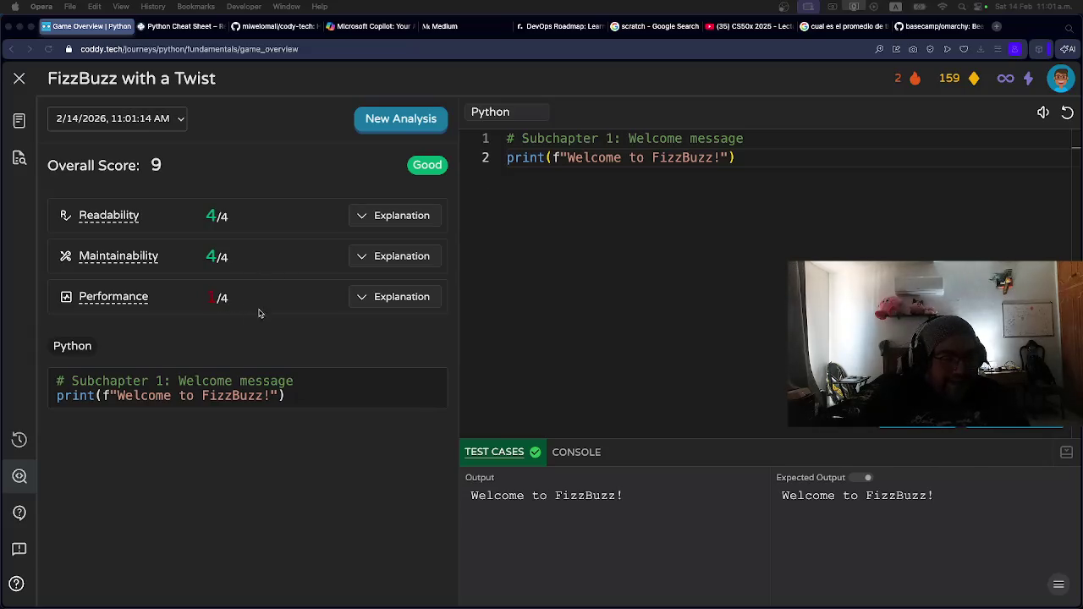
Read the Performance, Readability and Maintainability explanations, then exit the lesson to the FizzBuzz journey map.
click(361, 299)
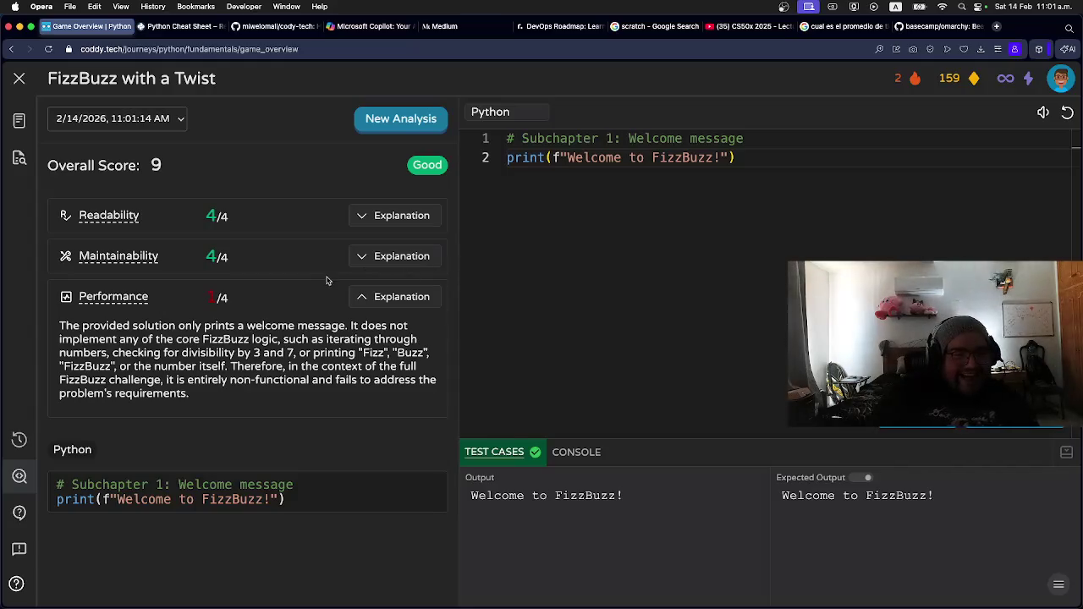
click(363, 299)
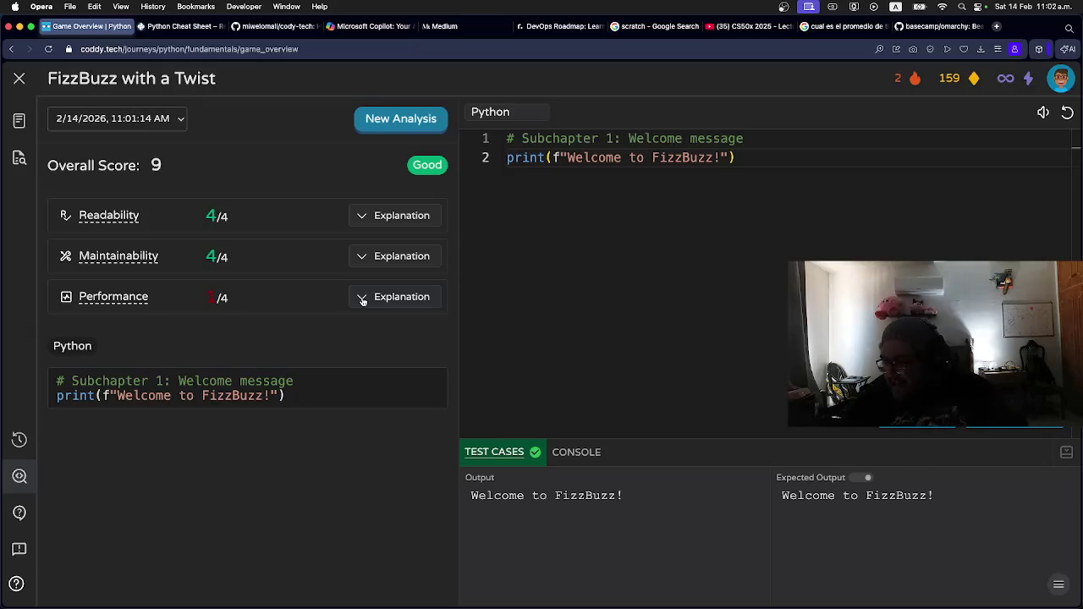
click(364, 217)
click(363, 217)
click(359, 257)
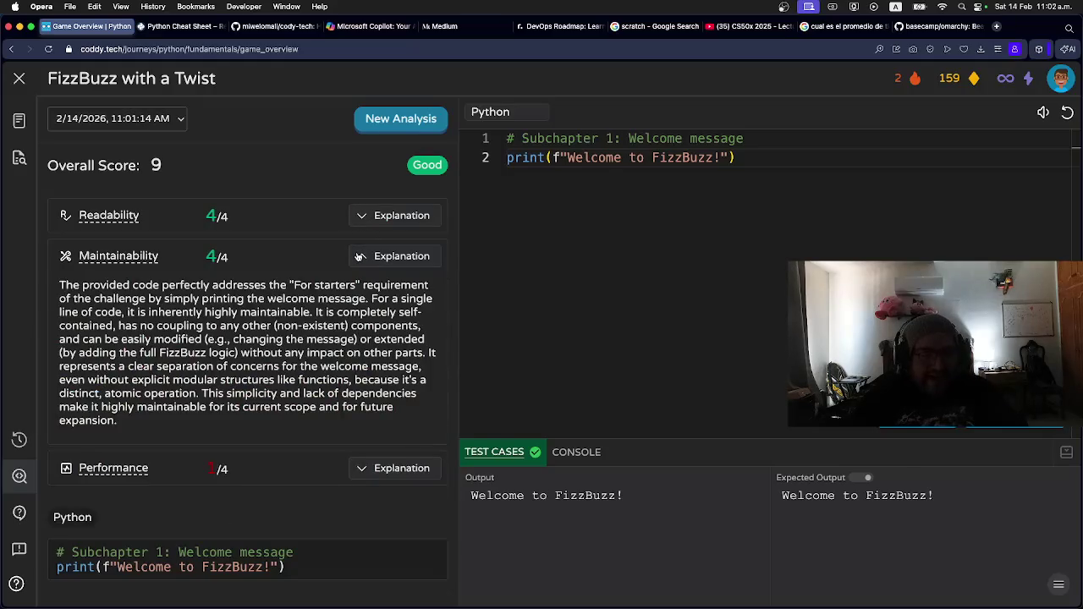
click(359, 257)
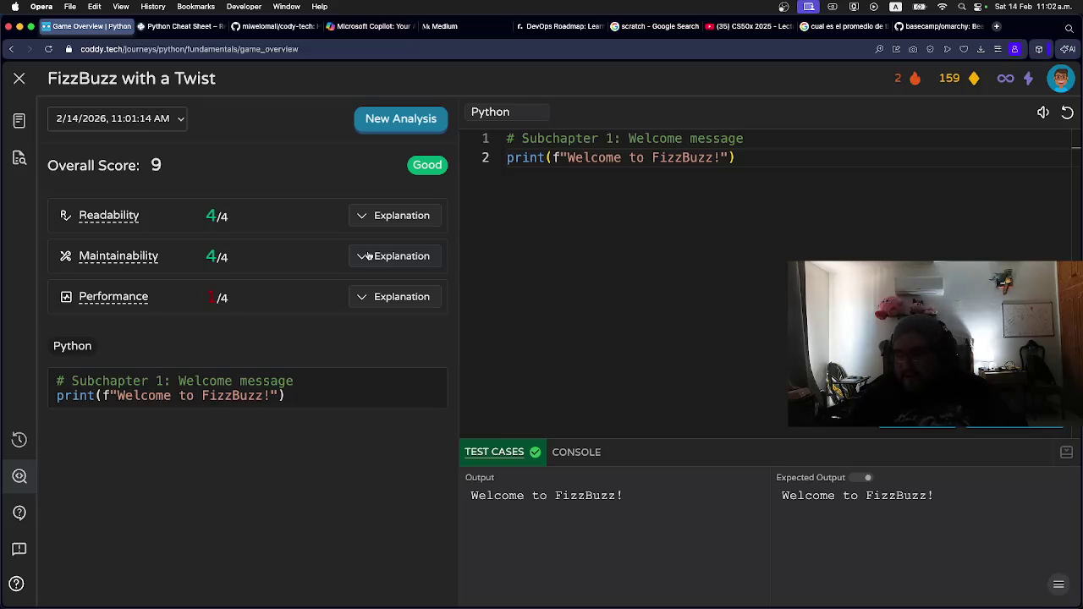
click(741, 159)
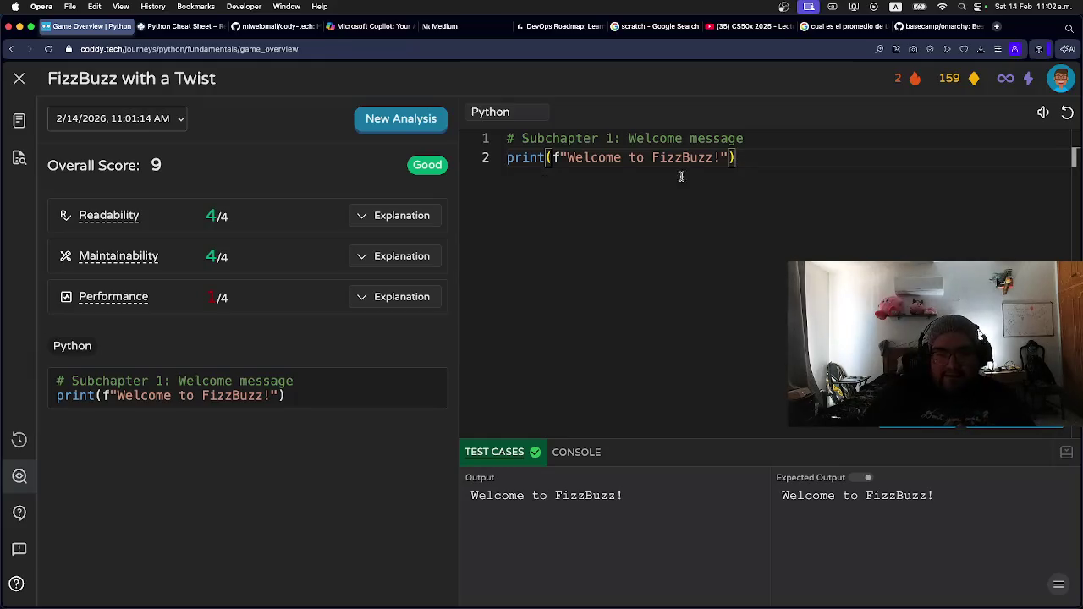
click(19, 82)
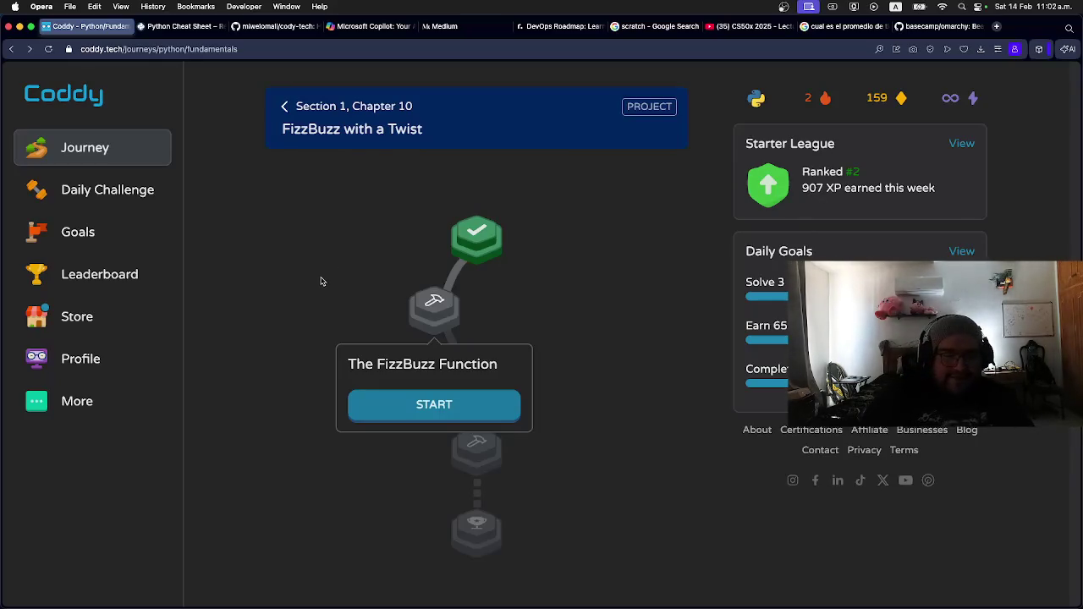
Start The FizzBuzz Function challenge from the journey path.
scroll(317, 279, down, 2)
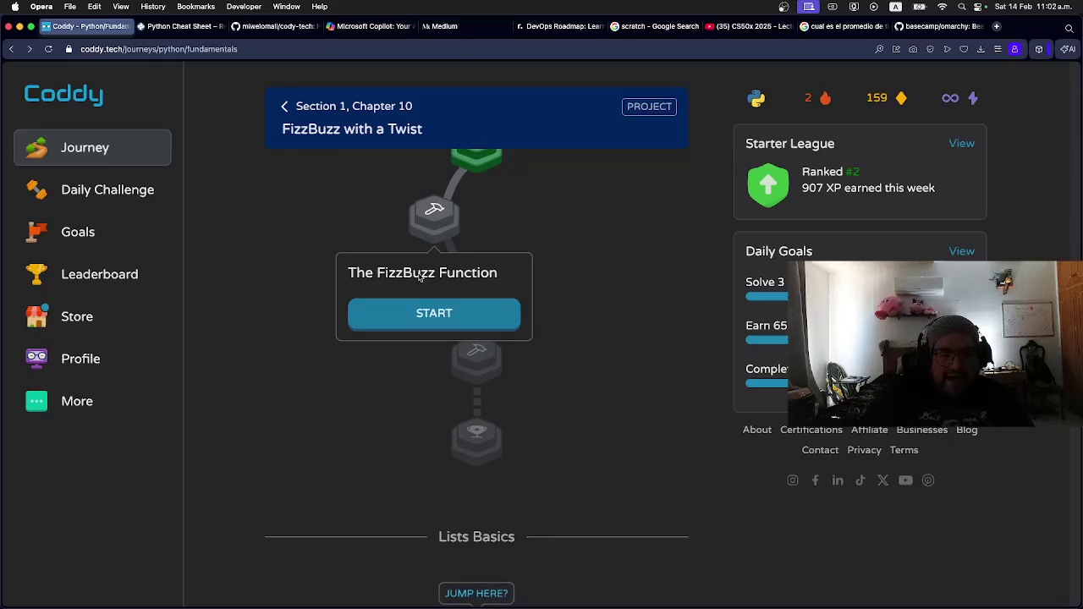
click(423, 323)
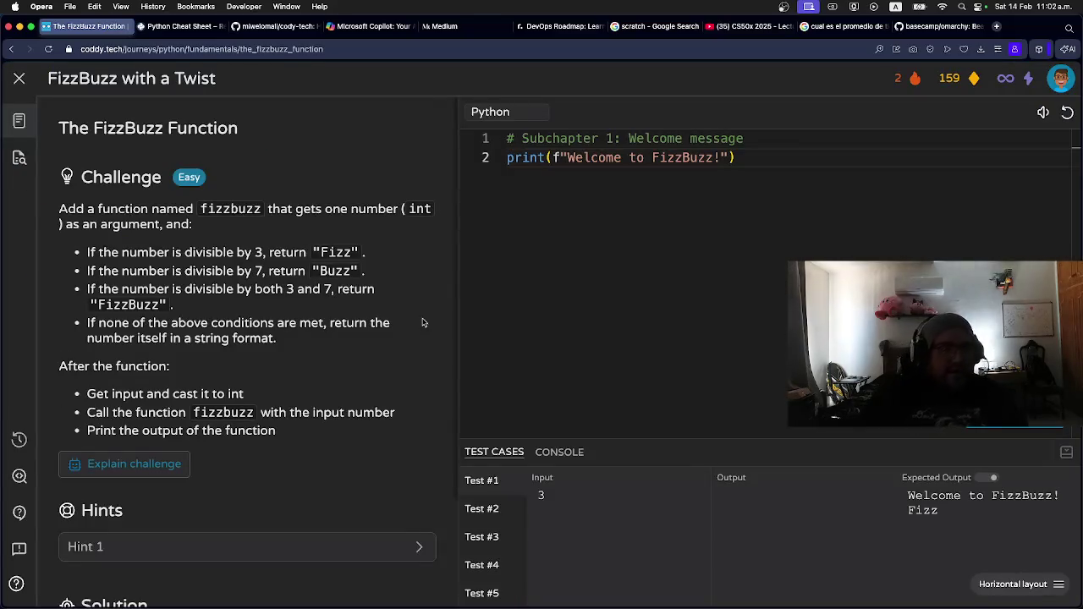